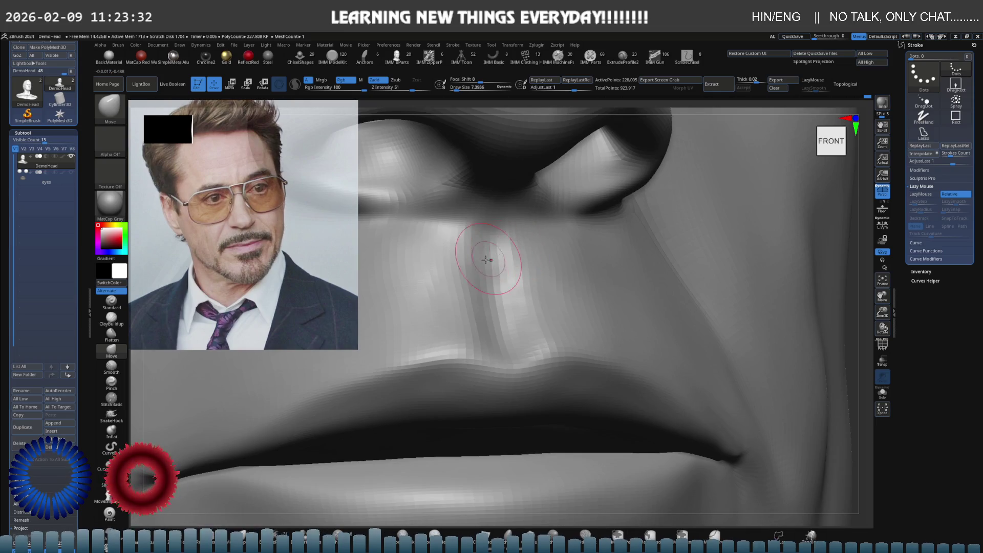
Pull back to a front view of the whole head and raise Draw Size to 58.5
{"action": "mouse_move", "coordinate": [445, 285]}
{"action": "right_mouse_down"}
{"action": "mouse_move", "coordinate": [431, 296]}
{"action": "mouse_move", "coordinate": [456, 275]}
{"action": "right_mouse_up"}
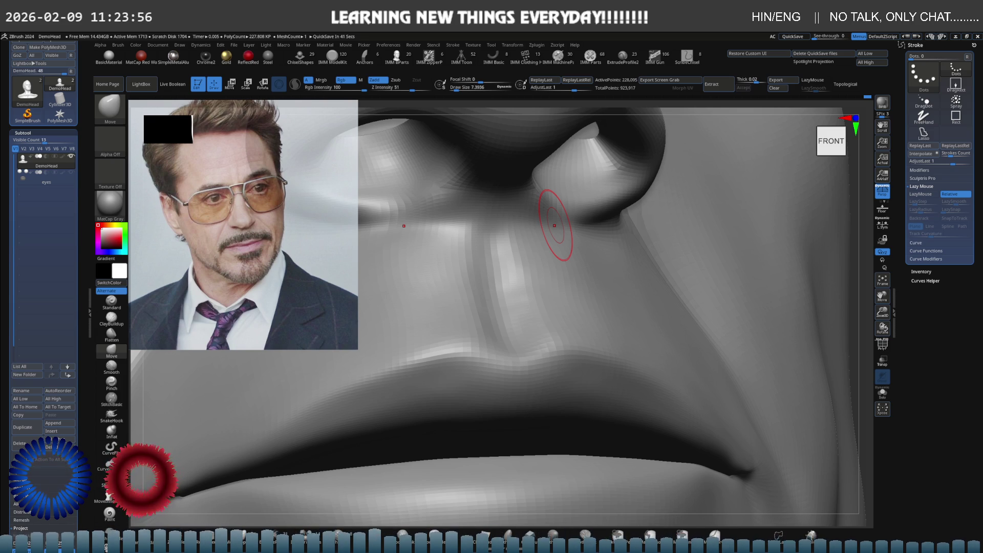
{"action": "mouse_move", "coordinate": [581, 219]}
{"action": "right_mouse_down", "text": "ctrl"}
{"action": "mouse_move", "coordinate": [467, 269]}
{"action": "mouse_move", "coordinate": [500, 206]}
{"action": "right_mouse_up", "text": "ctrl"}
{"action": "key", "text": "s"}
{"action": "left_click_drag", "start_coordinate": [511, 262], "coordinate": [518, 263]}
{"action": "right_click_drag", "start_coordinate": [518, 262], "coordinate": [489, 275]}
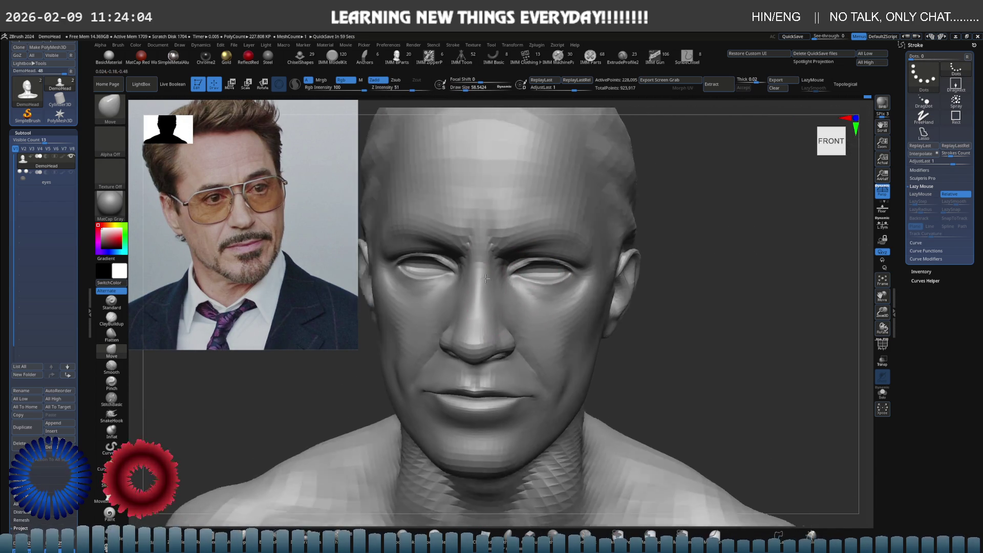
Shape the nose and nearby cheek with the Move brush, ending in a left profile view
{"action": "mouse_move", "coordinate": [600, 292]}
{"action": "right_mouse_down"}
{"action": "mouse_move", "coordinate": [576, 318]}
{"action": "mouse_move", "coordinate": [595, 248]}
{"action": "right_mouse_up"}
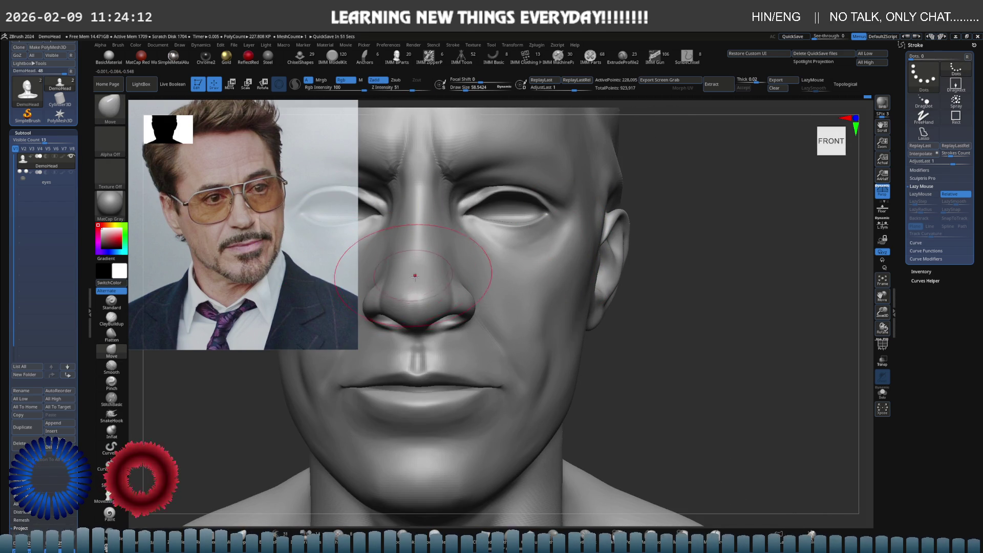
{"action": "mouse_move", "coordinate": [445, 277]}
{"action": "right_mouse_down", "text": "ctrl"}
{"action": "mouse_move", "coordinate": [498, 293]}
{"action": "mouse_move", "coordinate": [461, 321]}
{"action": "mouse_move", "coordinate": [459, 342]}
{"action": "mouse_move", "coordinate": [471, 330]}
{"action": "mouse_move", "coordinate": [496, 345]}
{"action": "mouse_move", "coordinate": [530, 337]}
{"action": "mouse_move", "coordinate": [511, 310]}
{"action": "mouse_move", "coordinate": [445, 284]}
{"action": "mouse_move", "coordinate": [499, 310]}
{"action": "right_mouse_up", "text": "ctrl"}
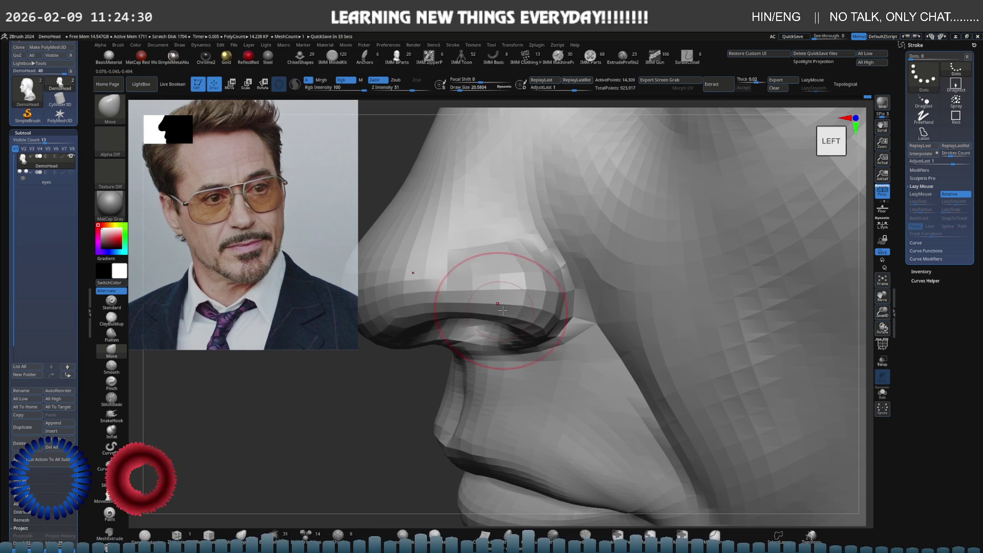
{"action": "mouse_move", "coordinate": [517, 311]}
{"action": "right_mouse_down", "text": "shift"}
{"action": "mouse_move", "coordinate": [488, 289]}
{"action": "mouse_move", "coordinate": [474, 307]}
{"action": "mouse_move", "coordinate": [521, 310]}
{"action": "right_mouse_up", "text": "shift"}
At the highest subdivision, carve the nostril wing's top edge with DamStandard (Zsub, LazyMouse)
{"action": "key", "text": "d"}
{"action": "key", "text": "d"}
{"action": "key", "text": "d"}
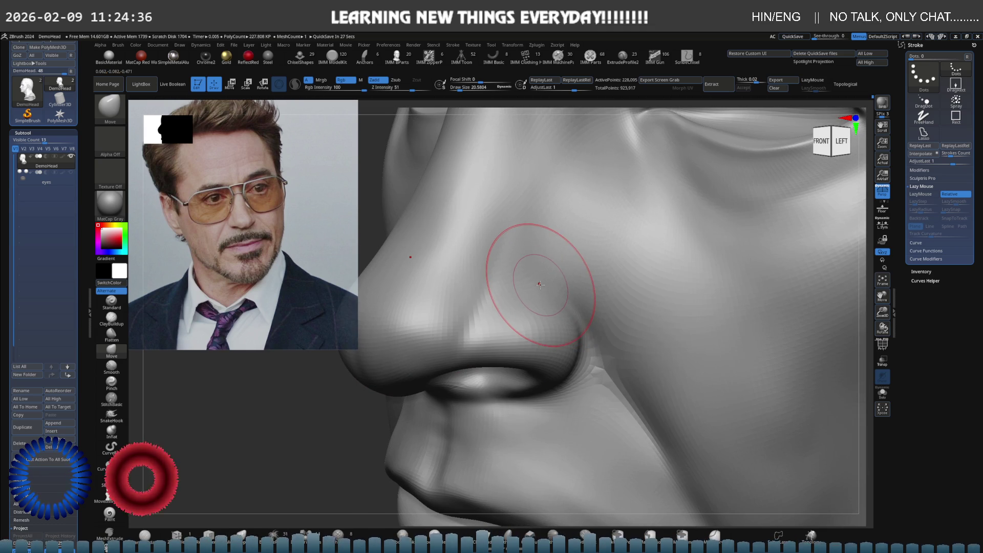
{"action": "key", "text": "b"}
{"action": "key", "text": "d"}
{"action": "key", "text": "s"}
{"action": "mouse_move", "coordinate": [512, 287]}
{"action": "left_mouse_down"}
{"action": "mouse_move", "coordinate": [575, 296]}
{"action": "mouse_move", "coordinate": [535, 291]}
{"action": "left_mouse_up"}
Deepen the crease below the nostril wing with the Standard brush at Z Intensity 25
{"action": "key", "text": "b"}
{"action": "key", "text": "s"}
{"action": "key", "text": "t"}
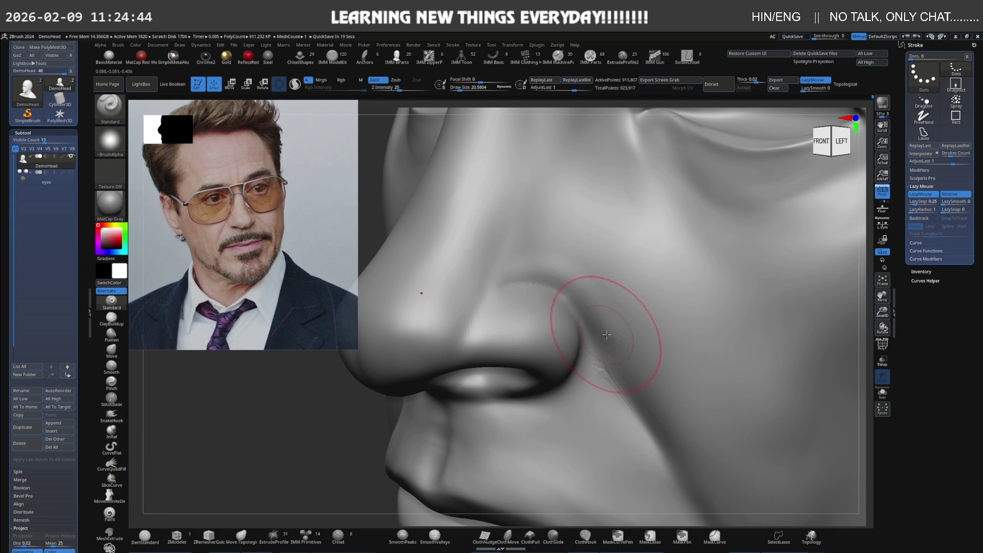
{"action": "right_click_drag", "start_coordinate": [588, 308], "coordinate": [592, 308]}
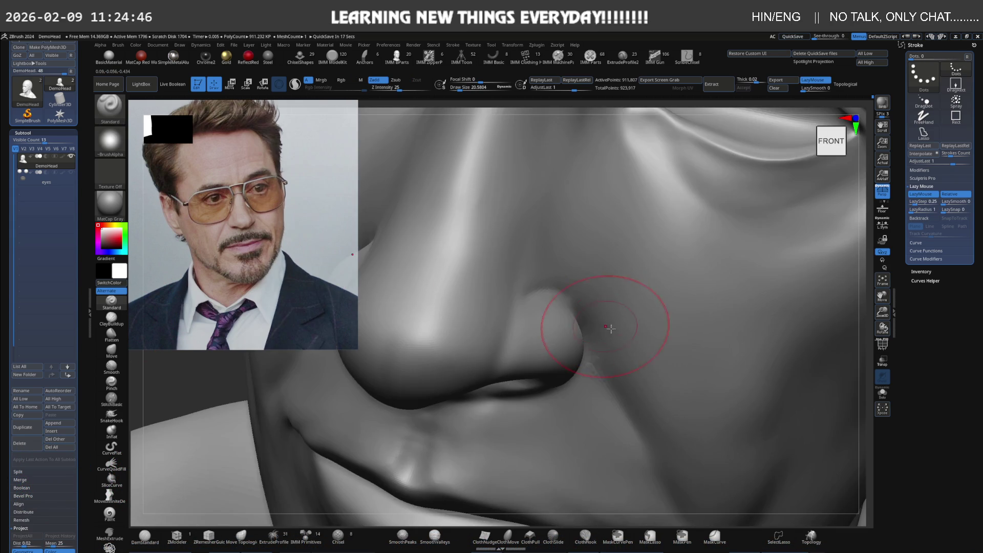
{"action": "left_click_drag", "start_coordinate": [592, 307], "coordinate": [609, 341]}
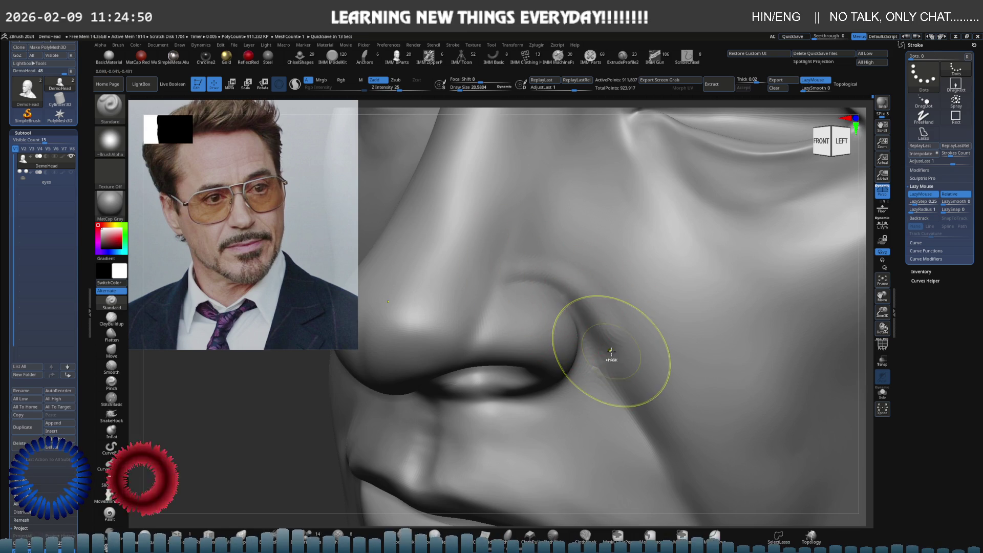
{"action": "mouse_move", "coordinate": [618, 346]}
{"action": "right_mouse_down"}
{"action": "mouse_move", "coordinate": [603, 281]}
{"action": "mouse_move", "coordinate": [592, 285]}
{"action": "right_mouse_up"}
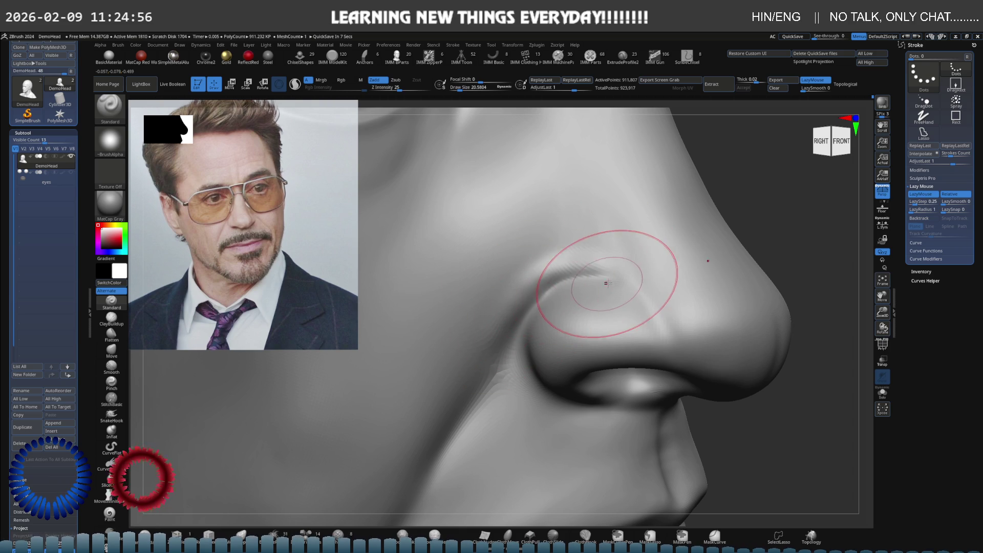
Switch to ClayBuildup at a brush size of about 12 with smoothing ready
{"action": "key", "text": "s"}
{"action": "key", "text": "b"}
{"action": "key", "text": "c"}
{"action": "key", "text": "b"}
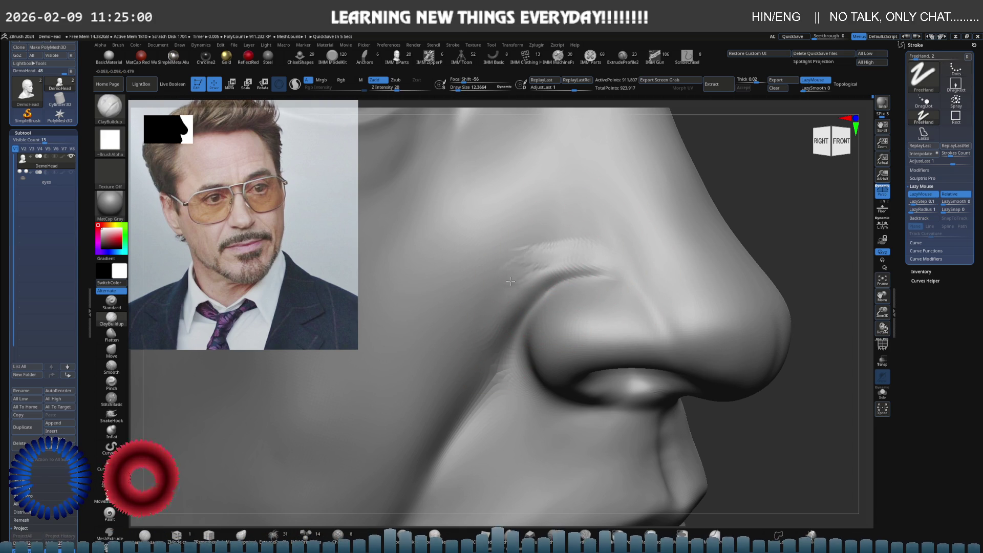
{"action": "key", "text": "shift"}
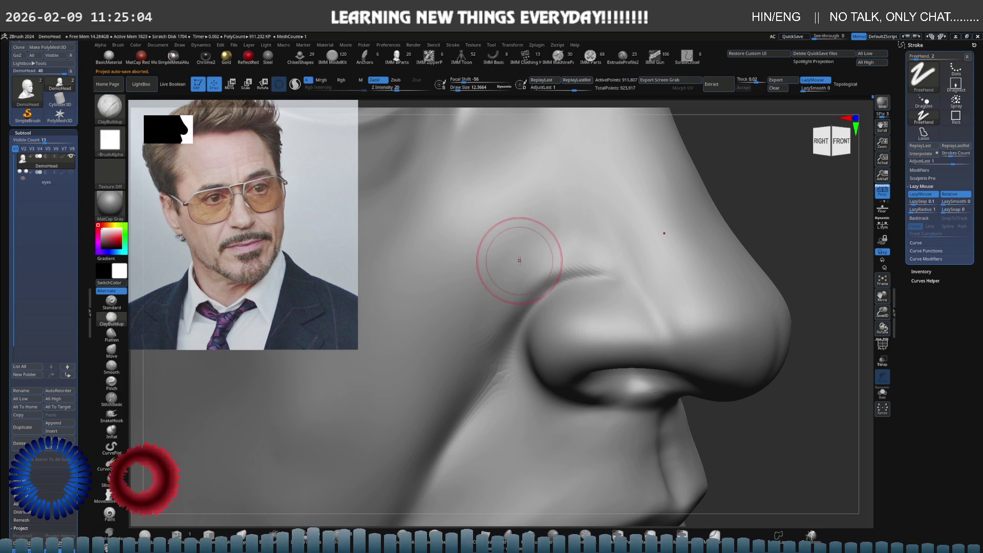
Smooth the junction between the nostril wing and cheek, including the crease beside the nostril
{"action": "left_click_drag", "start_coordinate": [559, 253], "coordinate": [612, 260], "text": "shift"}
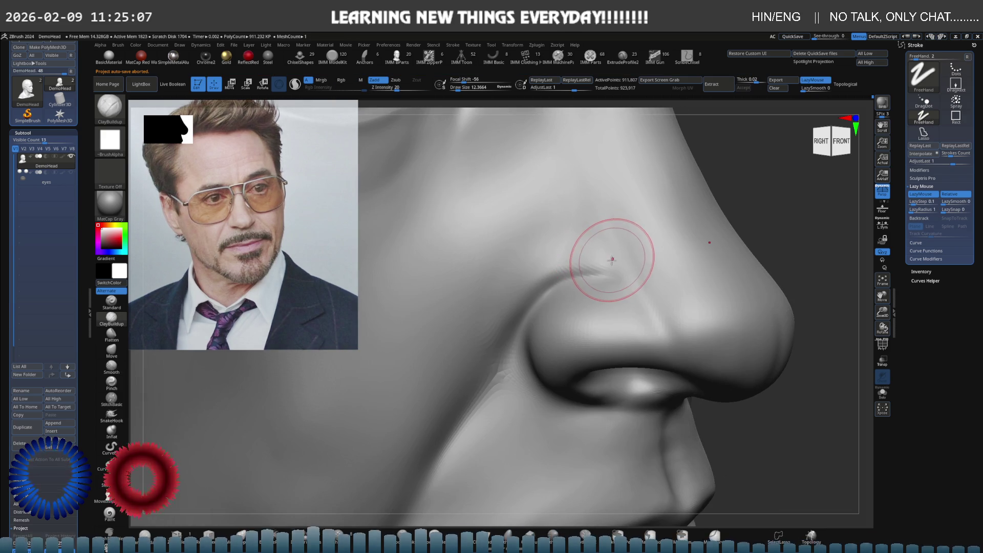
{"action": "key", "text": "shift"}
{"action": "mouse_move", "coordinate": [604, 266]}
{"action": "left_mouse_down", "text": "shift"}
{"action": "mouse_move", "coordinate": [564, 261]}
{"action": "mouse_move", "coordinate": [514, 284]}
{"action": "left_mouse_up", "text": "shift"}
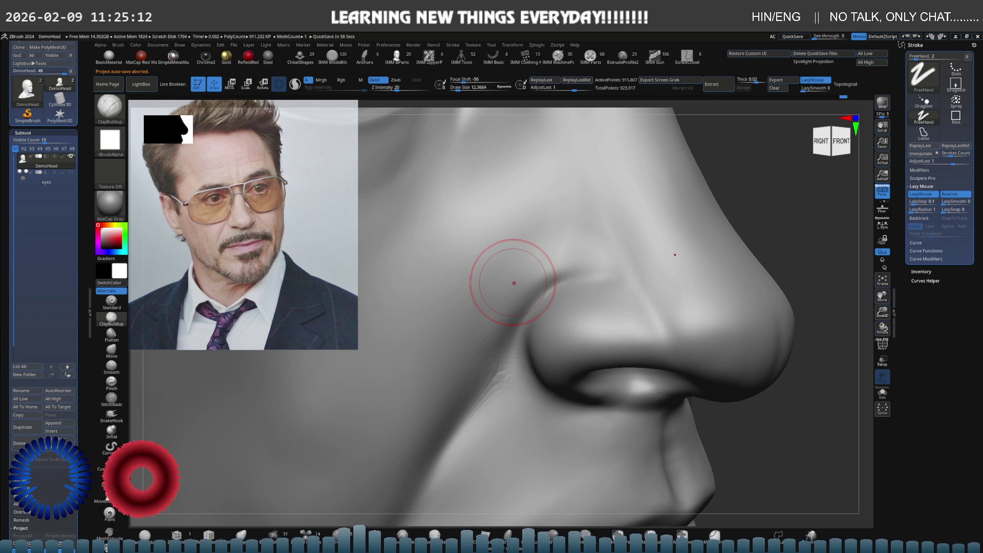
{"action": "mouse_move", "coordinate": [488, 291]}
{"action": "left_mouse_down", "text": "shift"}
{"action": "mouse_move", "coordinate": [475, 334]}
{"action": "mouse_move", "coordinate": [500, 278]}
{"action": "left_mouse_up", "text": "shift"}
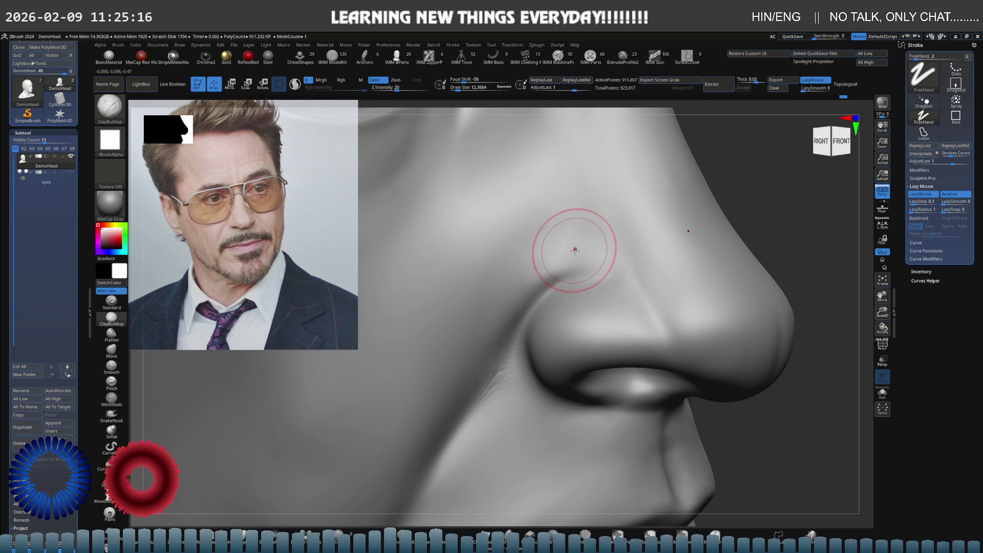
{"action": "left_click_drag", "start_coordinate": [575, 230], "coordinate": [566, 246], "text": "shift"}
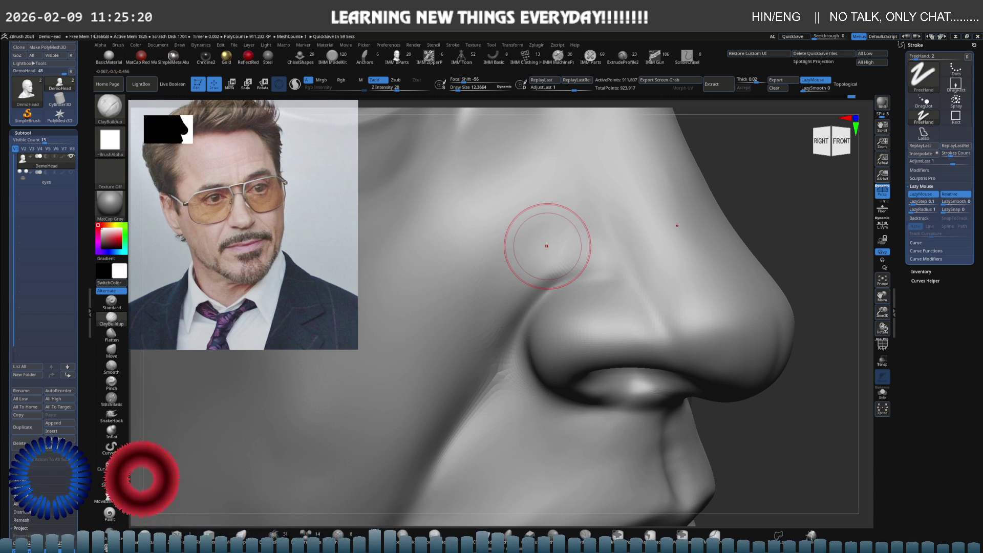
{"action": "mouse_move", "coordinate": [547, 246]}
{"action": "right_mouse_down", "text": "shift"}
{"action": "mouse_move", "coordinate": [560, 227]}
{"action": "mouse_move", "coordinate": [537, 284]}
{"action": "mouse_move", "coordinate": [615, 271]}
{"action": "right_mouse_up", "text": "shift"}
Soften the nostril-wing crease at top level, then subdivide the head to 3.644 million polygons
{"action": "key", "text": "shift+d"}
{"action": "key", "text": "d"}
{"action": "left_click_drag", "start_coordinate": [615, 271], "coordinate": [589, 251], "text": "shift"}
{"action": "mouse_move", "coordinate": [483, 296]}
{"action": "right_mouse_down"}
{"action": "mouse_move", "coordinate": [499, 242]}
{"action": "mouse_move", "coordinate": [492, 237]}
{"action": "right_mouse_up"}
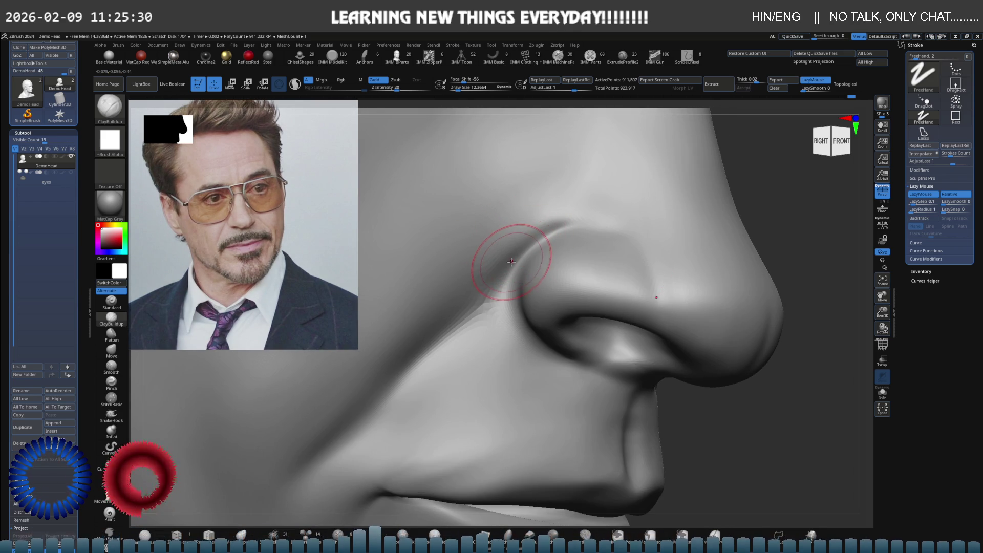
{"action": "key", "text": "ctrl+d"}
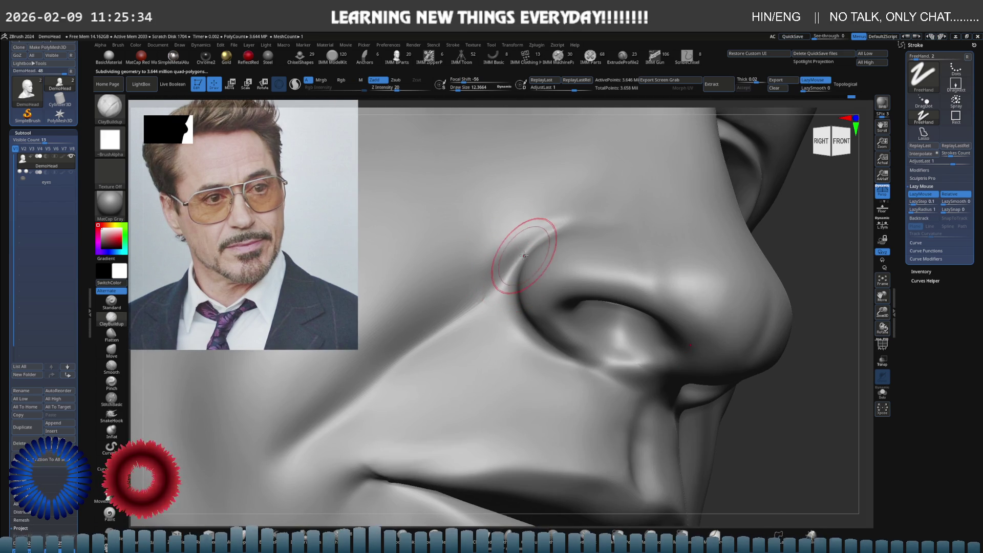
Carve the nasolabial fold with DamStandard (Zsub, Z Intensity 33) up toward the nostril
{"action": "key", "text": "b"}
{"action": "key", "text": "d"}
{"action": "key", "text": "s"}
{"action": "left_click_drag", "start_coordinate": [410, 353], "coordinate": [512, 274]}
{"action": "left_click_drag", "start_coordinate": [401, 340], "coordinate": [505, 252]}
{"action": "left_click_drag", "start_coordinate": [366, 367], "coordinate": [483, 274]}
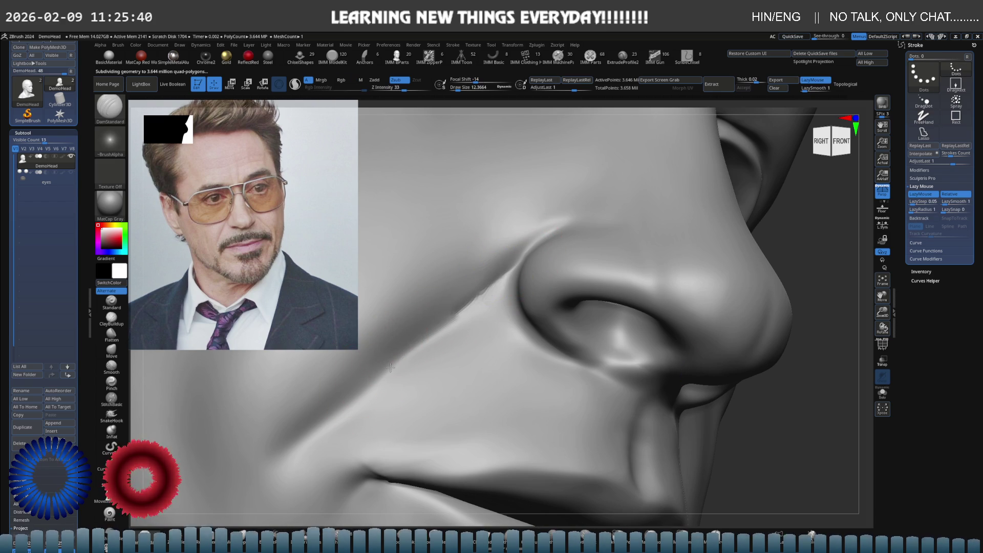
{"action": "mouse_move", "coordinate": [514, 268]}
{"action": "right_mouse_down", "text": "ctrl"}
{"action": "mouse_move", "coordinate": [537, 264]}
{"action": "mouse_move", "coordinate": [457, 274]}
{"action": "mouse_move", "coordinate": [487, 259]}
{"action": "mouse_move", "coordinate": [375, 260]}
{"action": "mouse_move", "coordinate": [494, 307]}
{"action": "right_mouse_up", "text": "ctrl"}
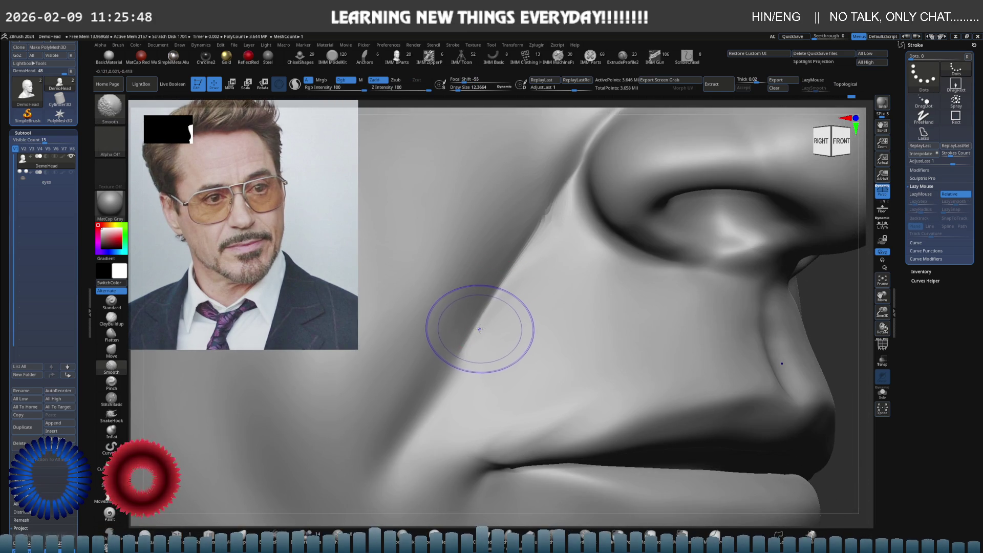
Deepen and extend the nasolabial crease further down toward the mouth corner
{"action": "key", "text": "b"}
{"action": "key", "text": "d"}
{"action": "key", "text": "s"}
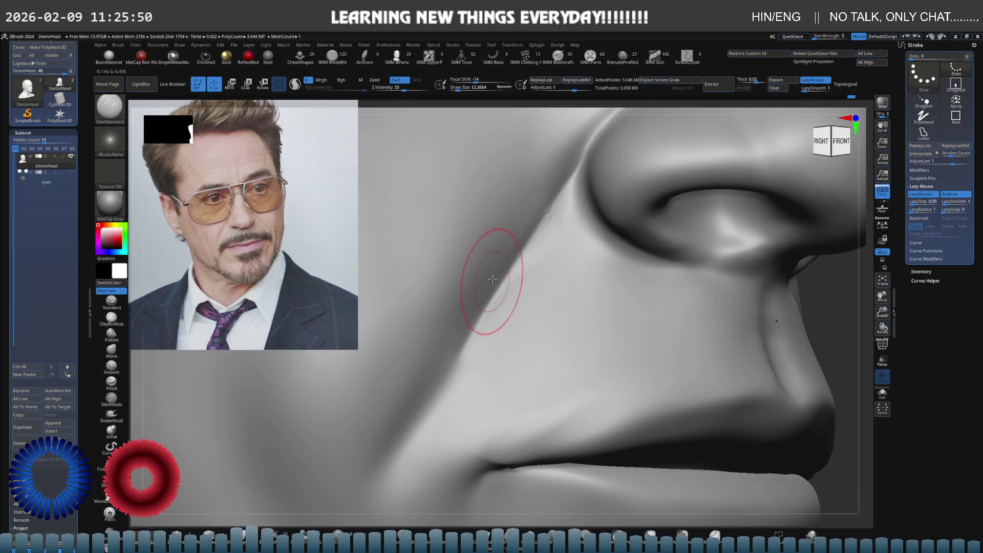
{"action": "right_click_drag", "start_coordinate": [491, 280], "coordinate": [468, 296]}
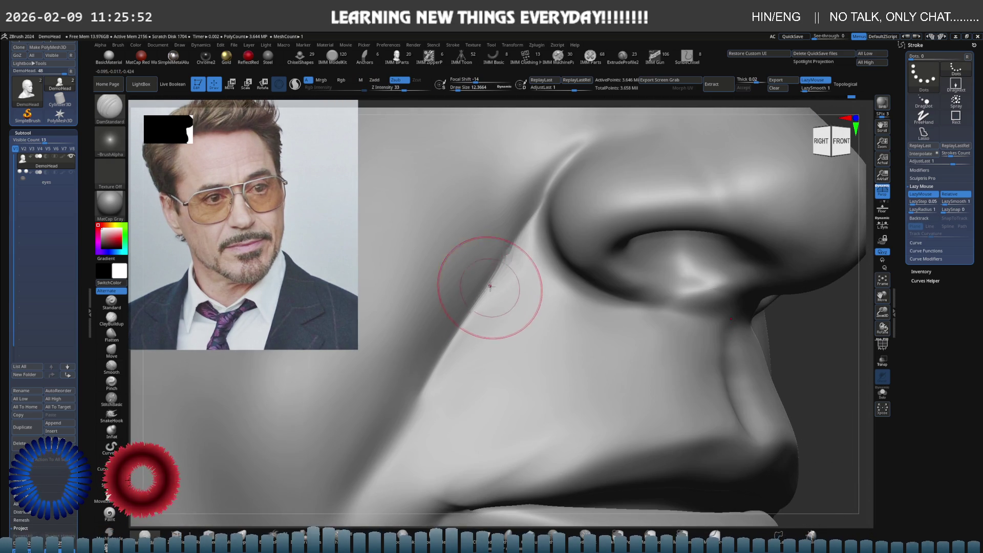
{"action": "key", "text": "shift"}
{"action": "mouse_move", "coordinate": [440, 353]}
{"action": "right_mouse_down"}
{"action": "mouse_move", "coordinate": [441, 280]}
{"action": "mouse_move", "coordinate": [486, 276]}
{"action": "right_mouse_up"}
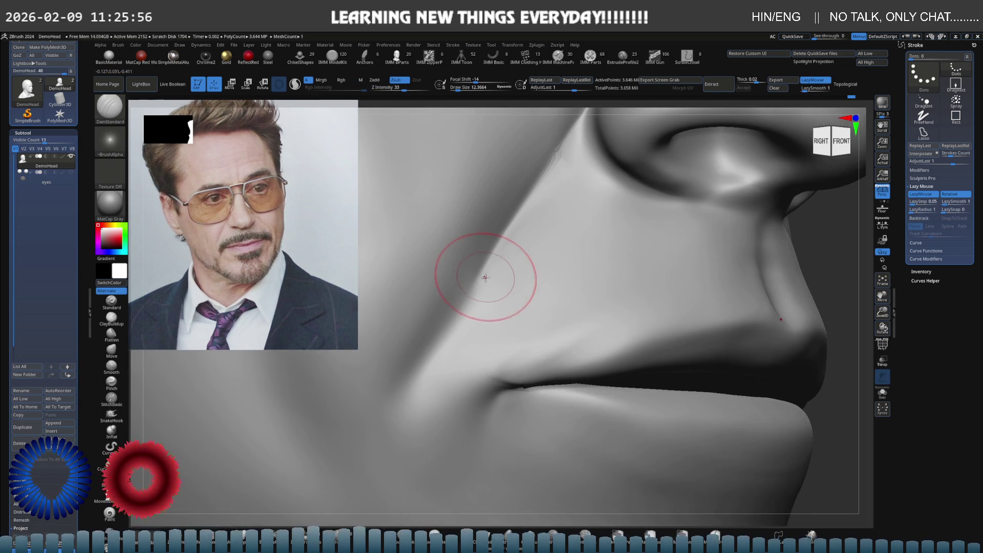
{"action": "left_click_drag", "start_coordinate": [477, 278], "coordinate": [424, 351]}
{"action": "left_click_drag", "start_coordinate": [478, 259], "coordinate": [435, 347]}
Smooth the nasolabial crease and surrounding area, then select the Standard brush
{"action": "left_click_drag", "start_coordinate": [500, 268], "coordinate": [417, 358], "text": "shift"}
{"action": "left_click_drag", "start_coordinate": [450, 324], "coordinate": [493, 292], "text": "shift"}
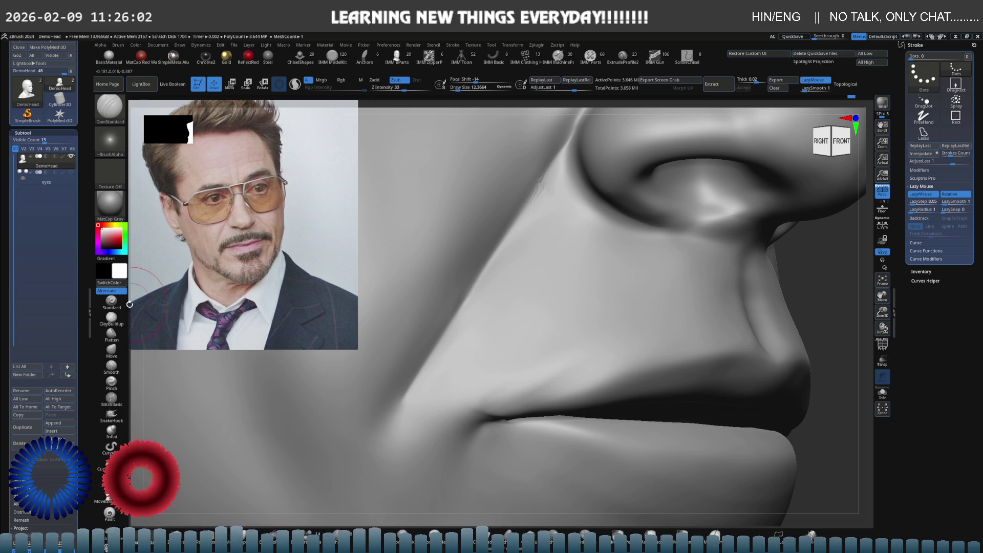
{"action": "left_click", "coordinate": [124, 304]}
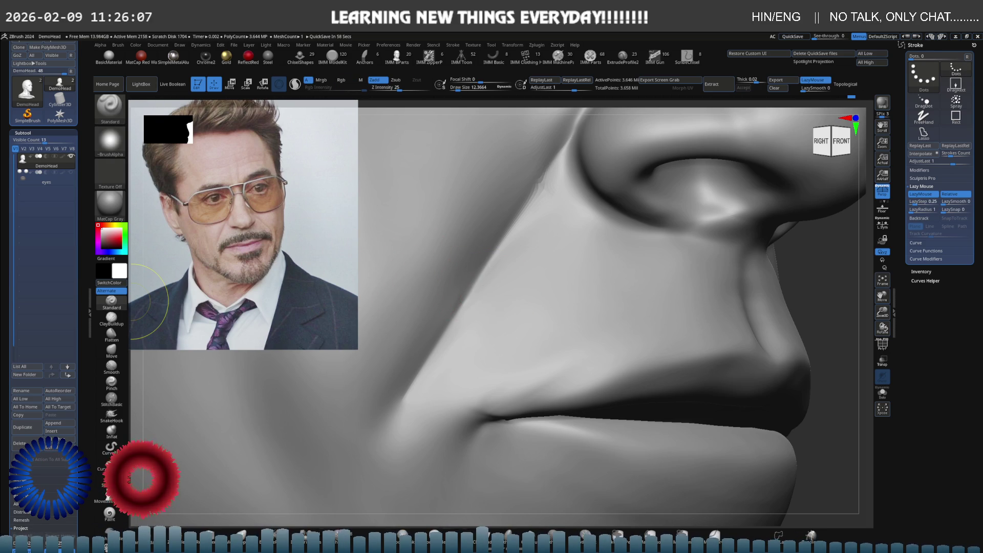
{"action": "mouse_move", "coordinate": [509, 235]}
{"action": "right_mouse_down"}
{"action": "mouse_move", "coordinate": [509, 219]}
{"action": "mouse_move", "coordinate": [501, 277]}
{"action": "right_mouse_up"}
{"action": "key", "text": "s"}
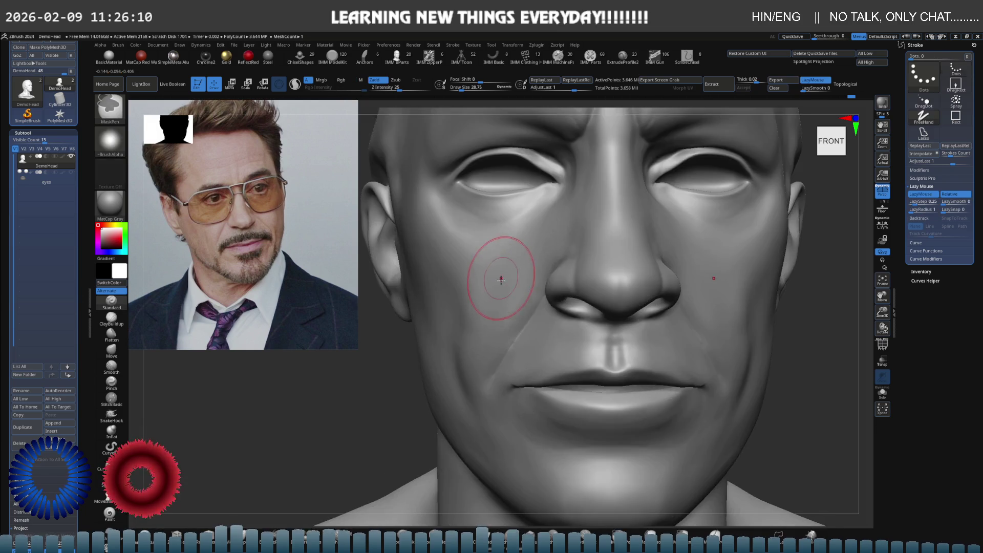
Shrink the brush to about 18 and mask a spot above the lip corner
{"action": "right_click_drag", "start_coordinate": [439, 265], "coordinate": [483, 263]}
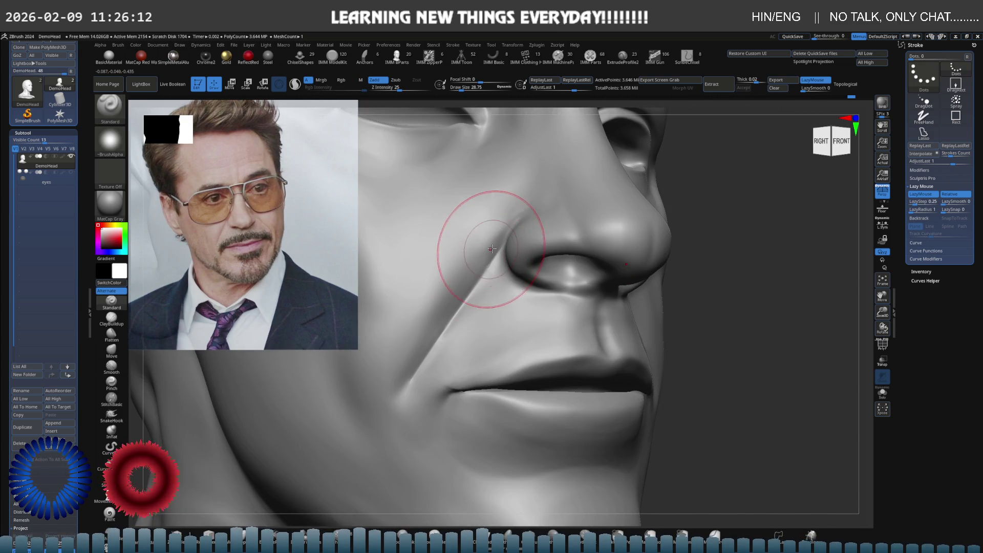
{"action": "key", "text": "s"}
{"action": "left_click_drag", "start_coordinate": [504, 251], "coordinate": [492, 251]}
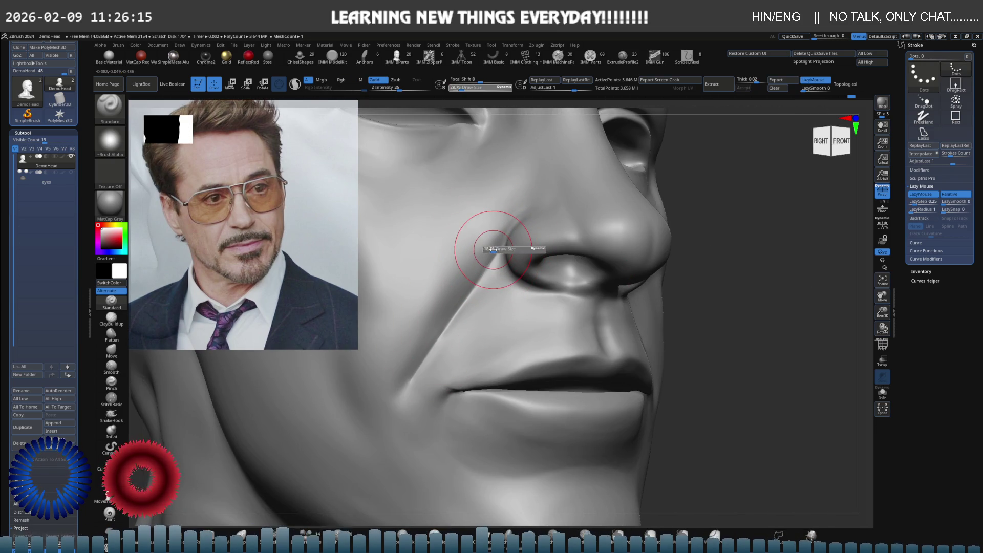
{"action": "right_click_drag", "start_coordinate": [449, 314], "coordinate": [467, 329], "text": "ctrl"}
{"action": "mouse_move", "coordinate": [453, 359]}
{"action": "left_mouse_down", "text": "ctrl"}
{"action": "mouse_move", "coordinate": [444, 386]}
{"action": "mouse_move", "coordinate": [535, 236]}
{"action": "left_mouse_up", "text": "ctrl"}
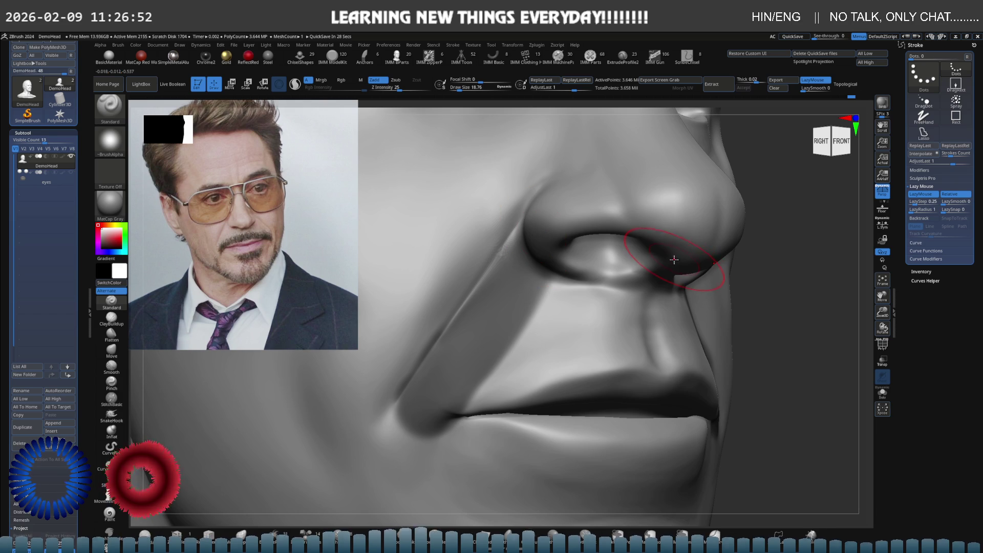
Undo the last two changes and reduce the brush to about 4.6 for fine nose work
{"action": "key", "text": "ctrl+z"}
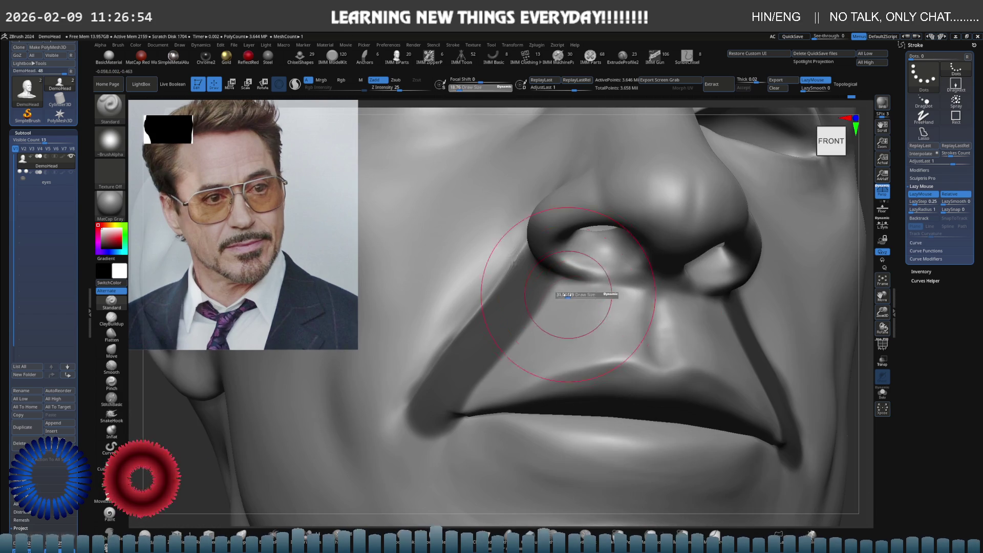
{"action": "key", "text": "ctrl+z"}
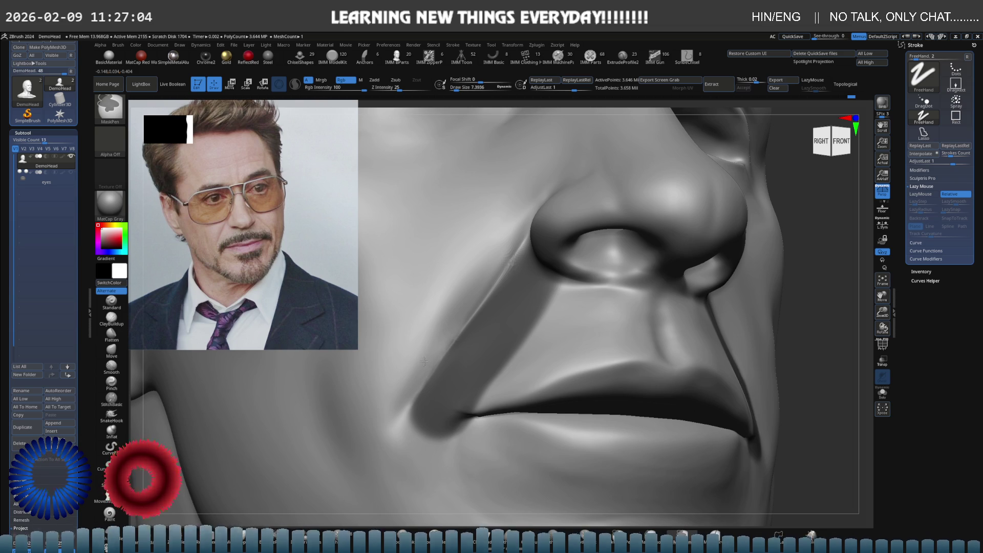
{"action": "right_click_drag", "start_coordinate": [400, 397], "coordinate": [474, 289]}
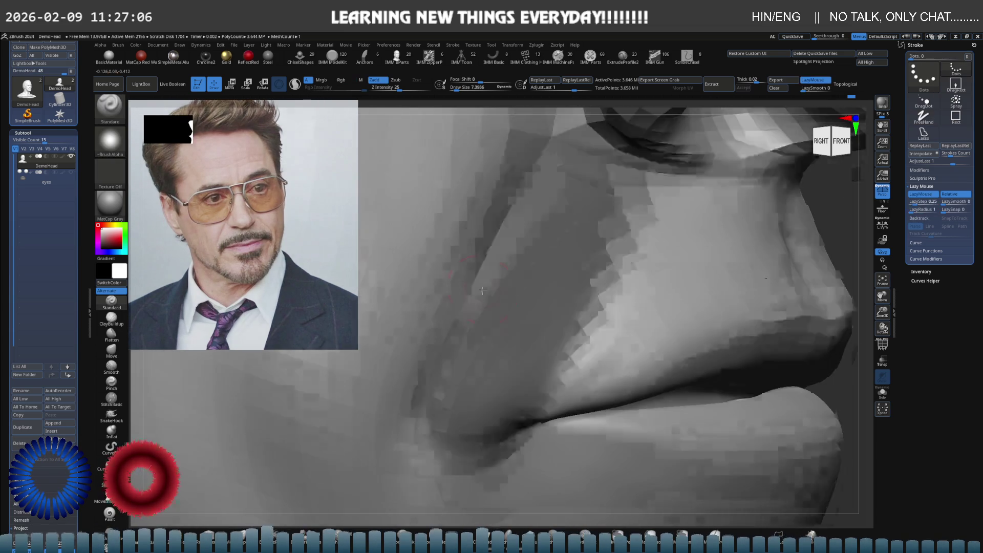
{"action": "key", "text": "s"}
{"action": "left_click_drag", "start_coordinate": [512, 289], "coordinate": [492, 289]}
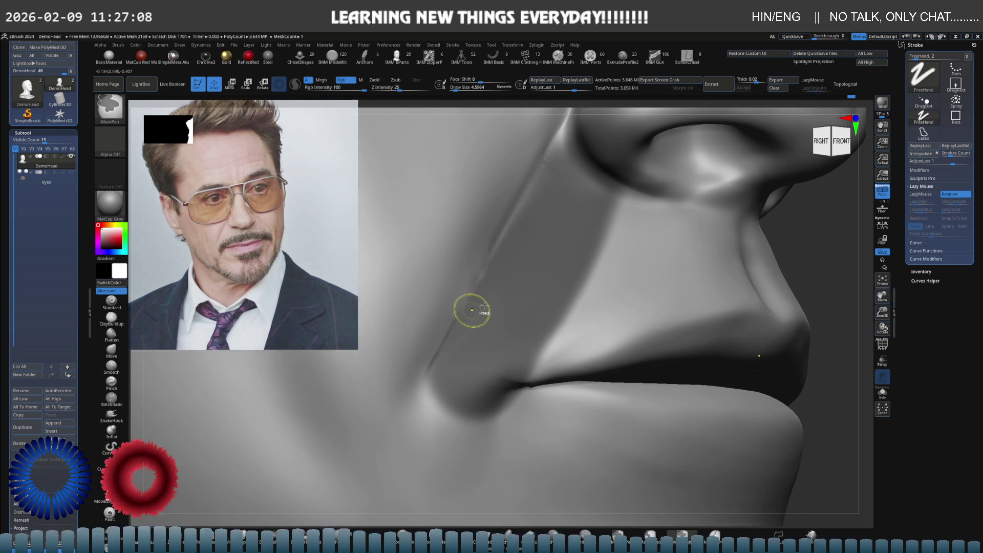
Refine the nostril edge up close, then view both nostrils from below
{"action": "right_click_drag", "start_coordinate": [468, 305], "coordinate": [509, 288], "text": "ctrl"}
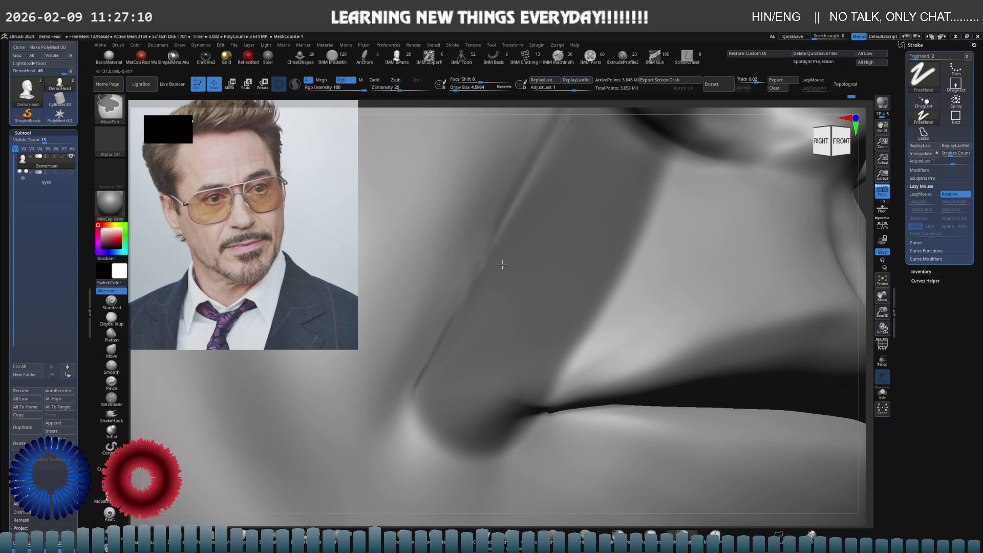
{"action": "mouse_move", "coordinate": [439, 345]}
{"action": "right_mouse_down"}
{"action": "mouse_move", "coordinate": [448, 295]}
{"action": "mouse_move", "coordinate": [505, 281]}
{"action": "right_mouse_up"}
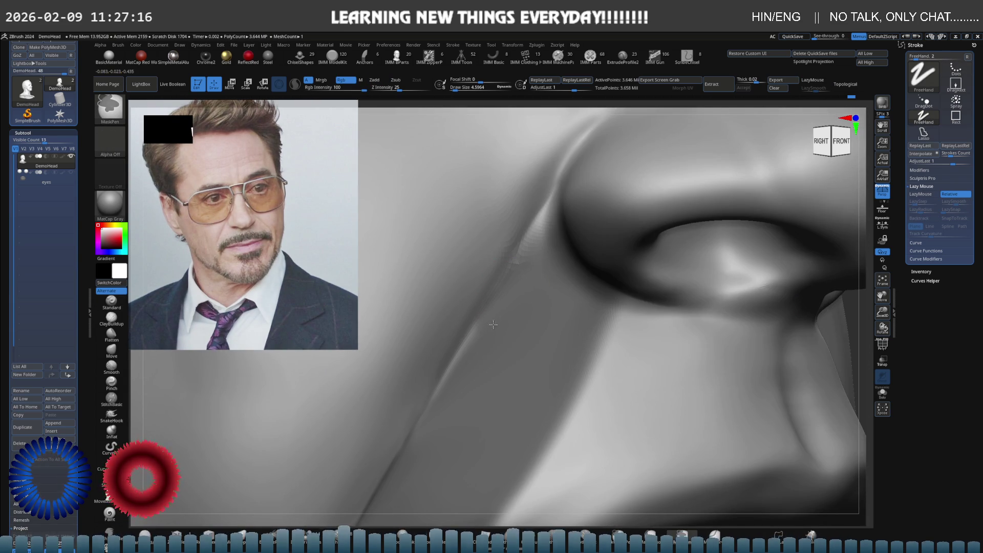
{"action": "right_click_drag", "start_coordinate": [430, 420], "coordinate": [514, 311], "text": "ctrl"}
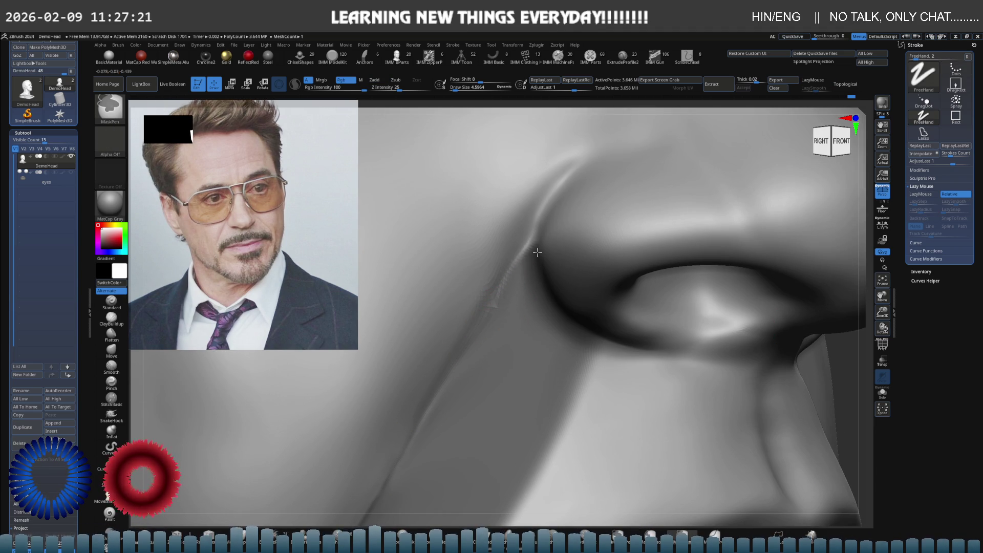
{"action": "right_click_drag", "start_coordinate": [483, 319], "coordinate": [487, 281]}
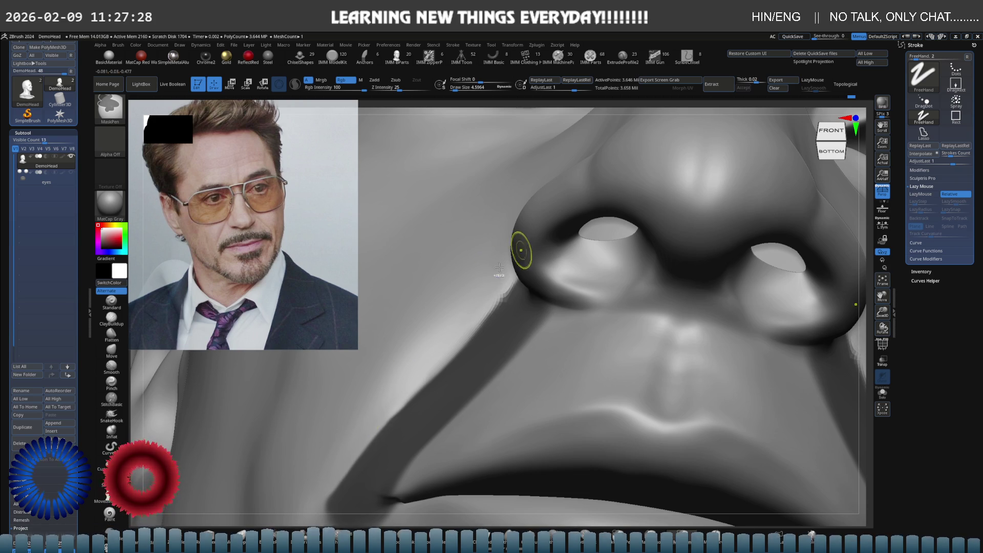
Smooth the nasolabial crease beside the nostril up toward the nostril wing
{"action": "right_click_drag", "start_coordinate": [522, 248], "coordinate": [494, 285], "text": "ctrl"}
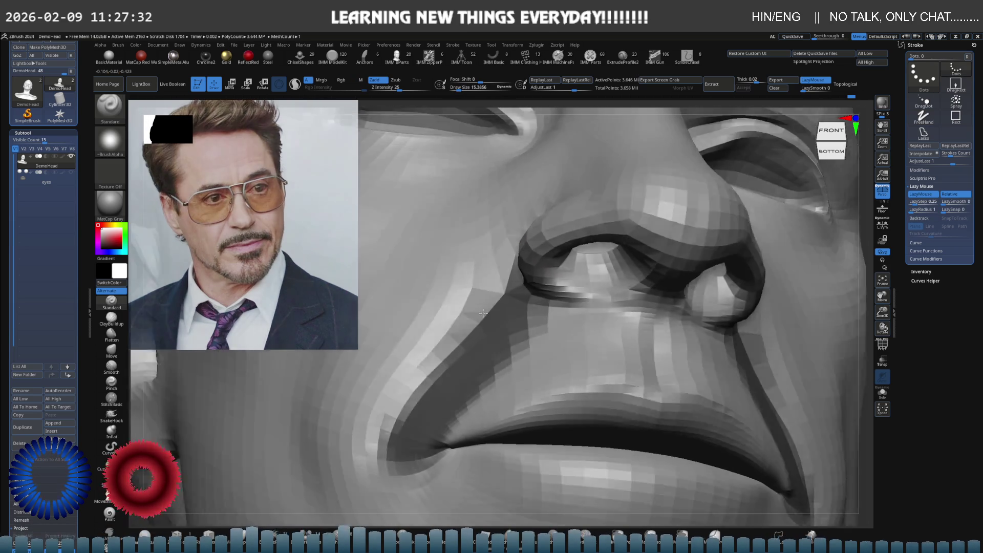
{"action": "right_click_drag", "start_coordinate": [394, 265], "coordinate": [501, 295]}
{"action": "left_click_drag", "start_coordinate": [438, 329], "coordinate": [494, 264], "text": "shift"}
{"action": "left_click_drag", "start_coordinate": [410, 383], "coordinate": [494, 307], "text": "shift"}
{"action": "left_click_drag", "start_coordinate": [368, 435], "coordinate": [504, 287], "text": "shift"}
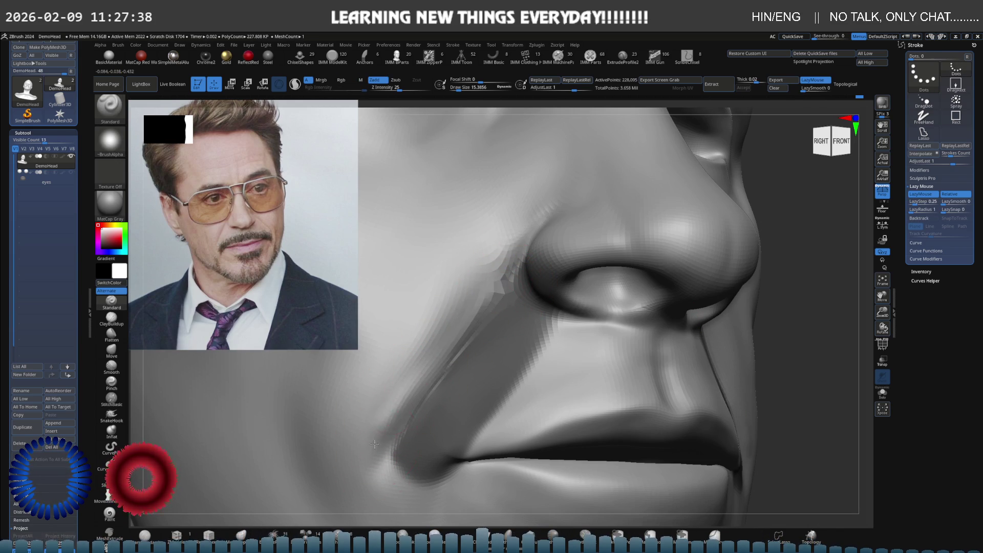
{"action": "left_click_drag", "start_coordinate": [438, 350], "coordinate": [500, 285], "text": "shift"}
Enlarge the brush to about 24.5, smooth, subdivide up, and view the face frontally
{"action": "key", "text": "s"}
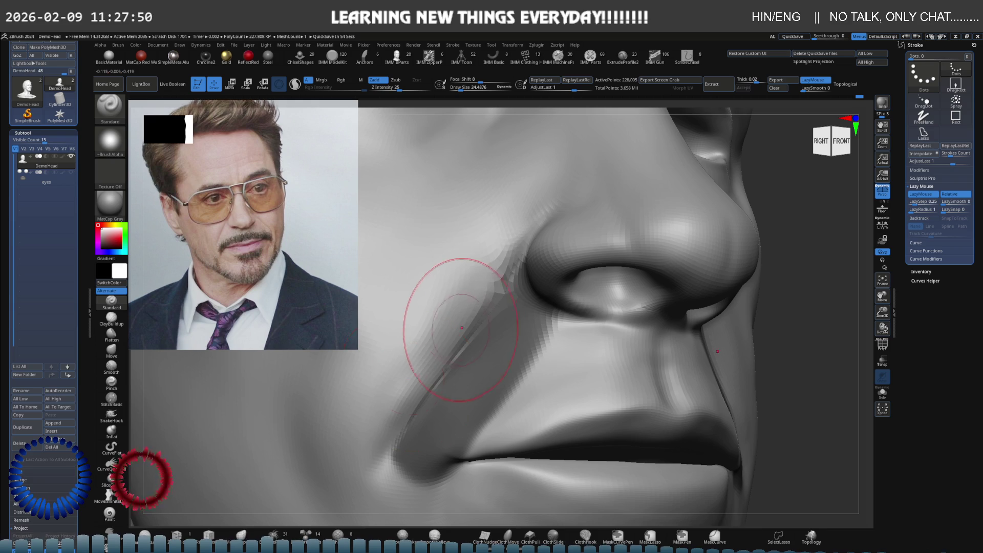
{"action": "key", "text": "shift"}
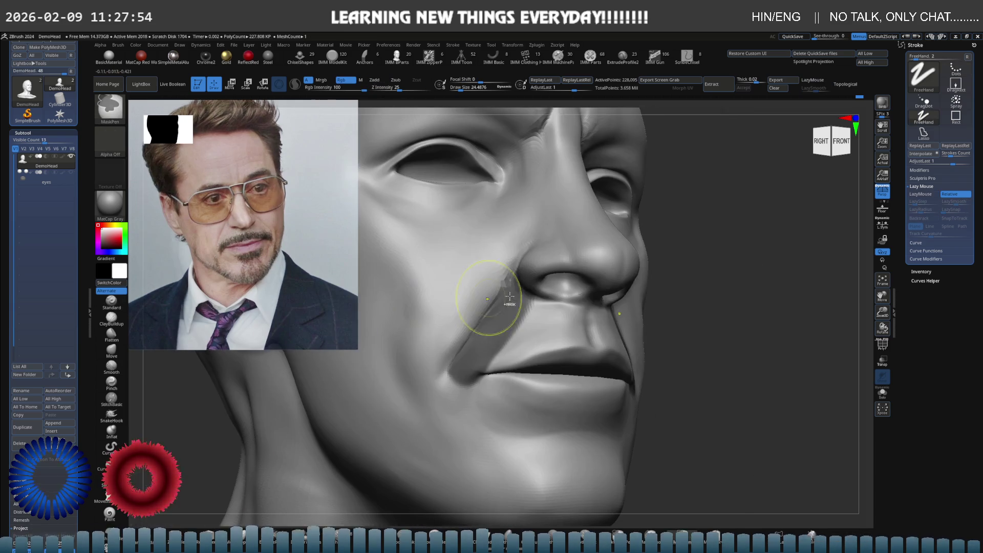
{"action": "mouse_move", "coordinate": [451, 304]}
{"action": "right_mouse_down", "text": "ctrl"}
{"action": "mouse_move", "coordinate": [487, 296]}
{"action": "mouse_move", "coordinate": [468, 318]}
{"action": "mouse_move", "coordinate": [471, 302]}
{"action": "mouse_move", "coordinate": [525, 280]}
{"action": "mouse_move", "coordinate": [478, 274]}
{"action": "mouse_move", "coordinate": [441, 296]}
{"action": "mouse_move", "coordinate": [512, 264]}
{"action": "mouse_move", "coordinate": [505, 285]}
{"action": "right_mouse_up", "text": "ctrl"}
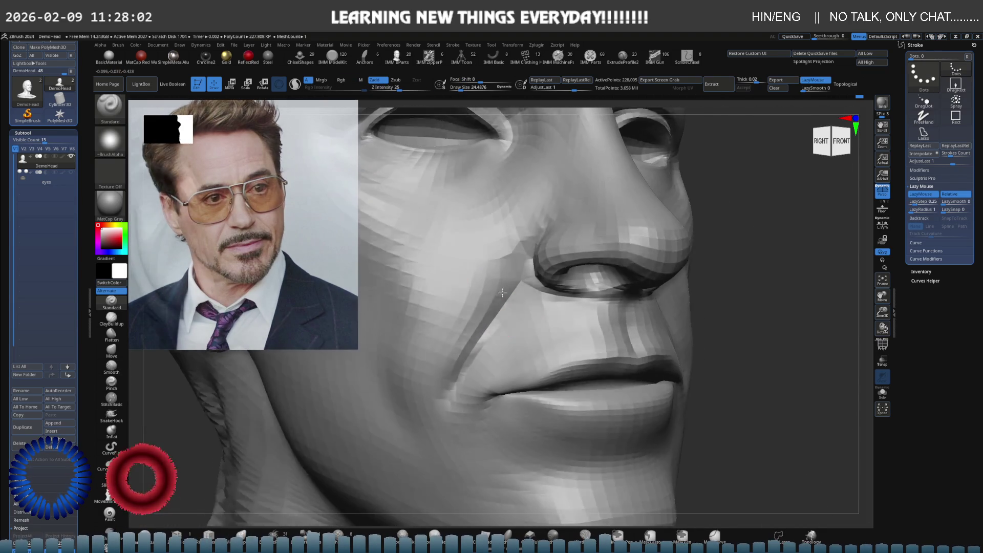
{"action": "key", "text": "ctrl+d"}
{"action": "right_click_drag", "start_coordinate": [571, 254], "coordinate": [443, 298], "text": "ctrl"}
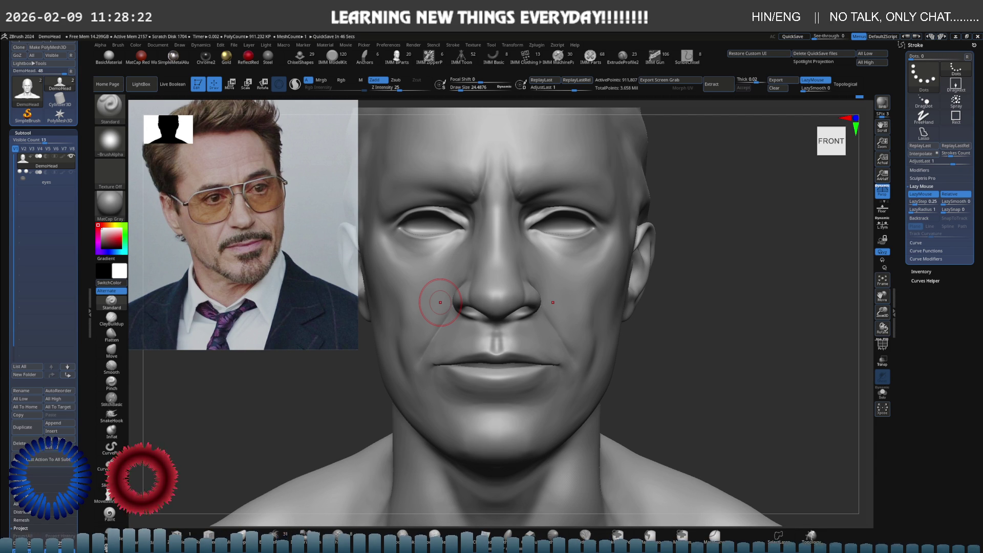
Reshape the cheek beside the nose with a brush of about 20, then smooth it
{"action": "mouse_move", "coordinate": [609, 271]}
{"action": "right_mouse_down"}
{"action": "mouse_move", "coordinate": [465, 291]}
{"action": "mouse_move", "coordinate": [500, 272]}
{"action": "mouse_move", "coordinate": [460, 256]}
{"action": "right_mouse_up"}
{"action": "left_click_drag", "start_coordinate": [461, 264], "coordinate": [506, 264]}
{"action": "mouse_move", "coordinate": [504, 285]}
{"action": "right_mouse_down", "text": "ctrl"}
{"action": "mouse_move", "coordinate": [483, 275]}
{"action": "mouse_move", "coordinate": [476, 294]}
{"action": "right_mouse_up", "text": "ctrl"}
{"action": "key", "text": "s"}
{"action": "left_click_drag", "start_coordinate": [483, 290], "coordinate": [476, 298]}
{"action": "mouse_move", "coordinate": [469, 287]}
{"action": "right_mouse_down"}
{"action": "mouse_move", "coordinate": [461, 346]}
{"action": "mouse_move", "coordinate": [433, 267]}
{"action": "mouse_move", "coordinate": [582, 285]}
{"action": "mouse_move", "coordinate": [574, 278]}
{"action": "right_mouse_up"}
{"action": "key", "text": "shift"}
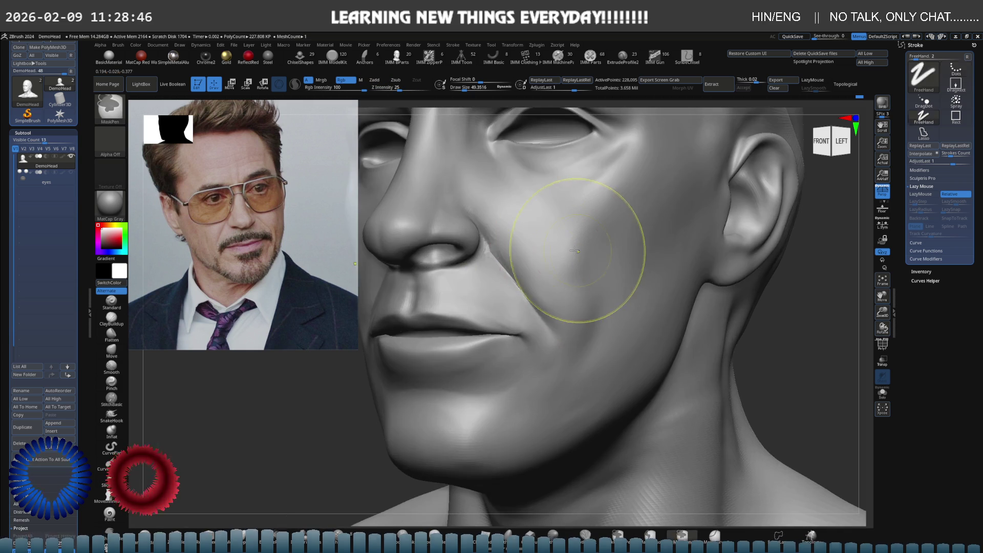
Smooth the cheeks at a lower subdivision, restore full detail, then drop to the lowest level
{"action": "key", "text": "shift+d"}
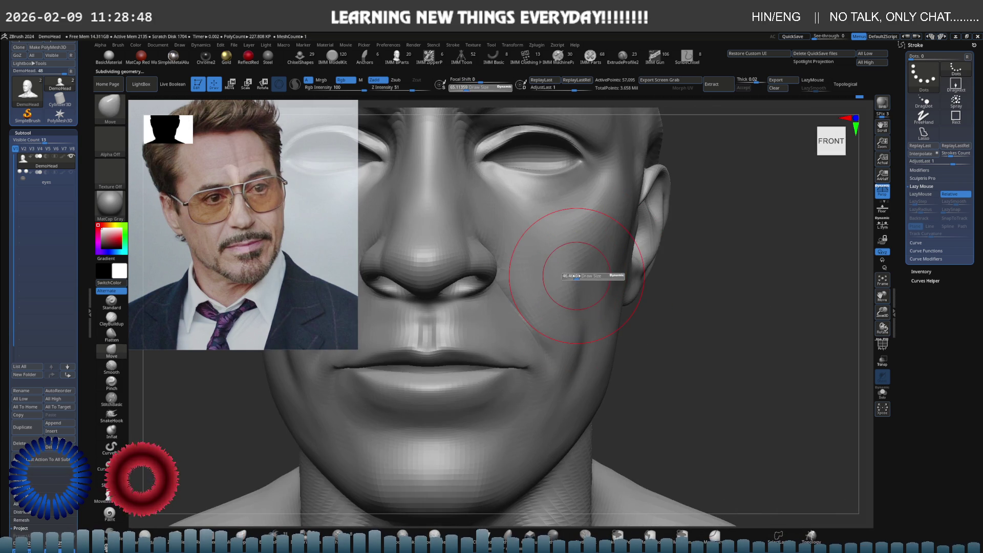
{"action": "key", "text": "shift"}
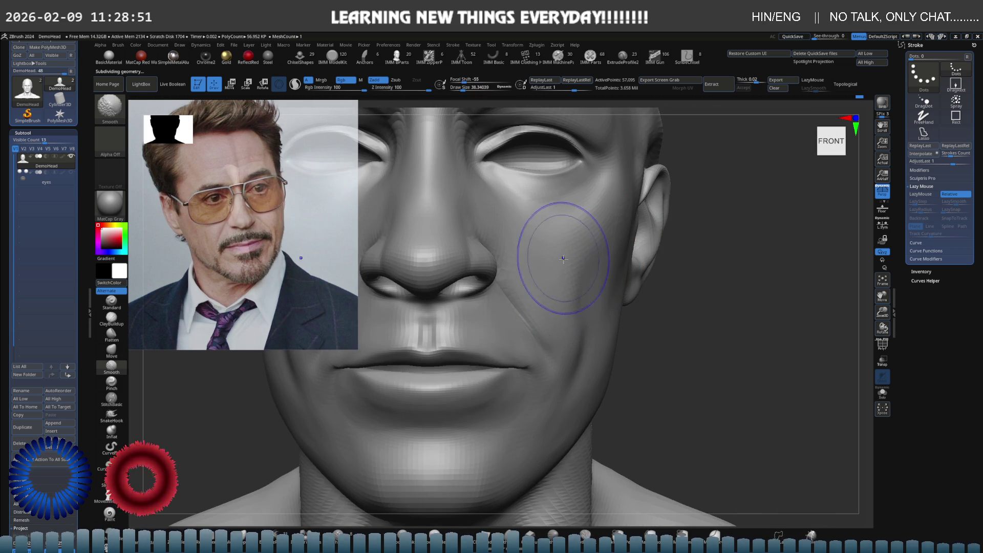
{"action": "key", "text": "d"}
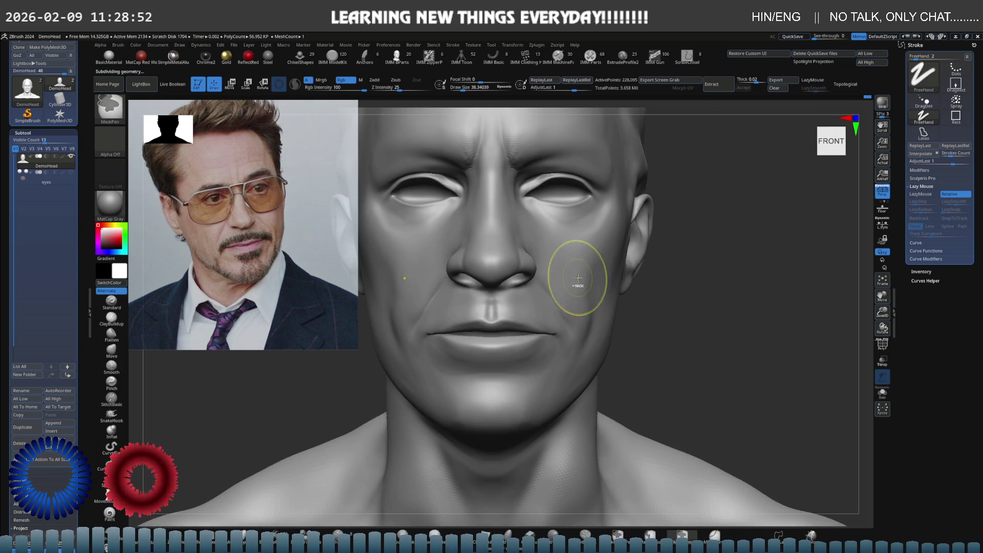
{"action": "right_click_drag", "start_coordinate": [601, 281], "coordinate": [567, 281]}
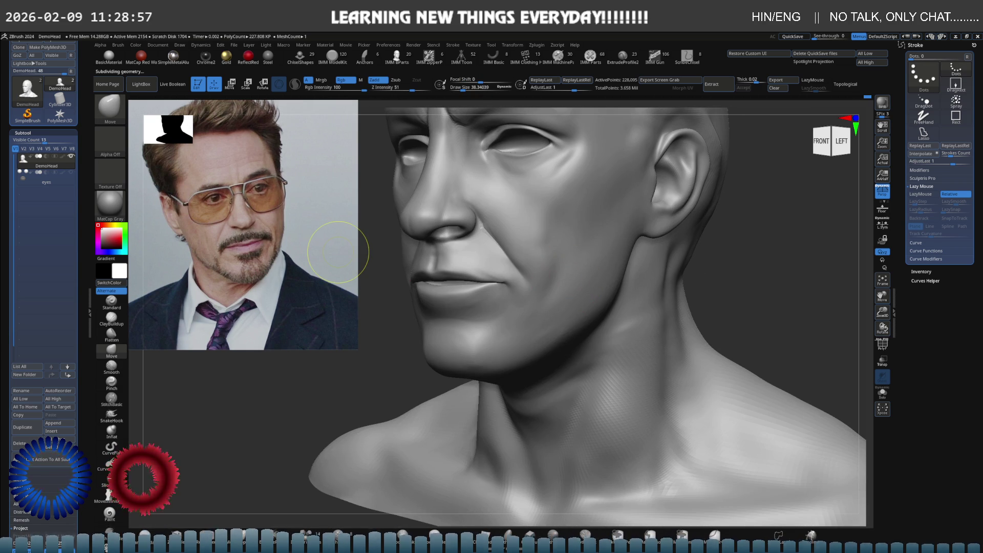
{"action": "mouse_move", "coordinate": [338, 252]}
{"action": "right_mouse_down"}
{"action": "mouse_move", "coordinate": [546, 260]}
{"action": "mouse_move", "coordinate": [546, 247]}
{"action": "mouse_move", "coordinate": [551, 265]}
{"action": "mouse_move", "coordinate": [568, 251]}
{"action": "mouse_move", "coordinate": [487, 254]}
{"action": "mouse_move", "coordinate": [557, 256]}
{"action": "mouse_move", "coordinate": [527, 287]}
{"action": "right_mouse_up"}
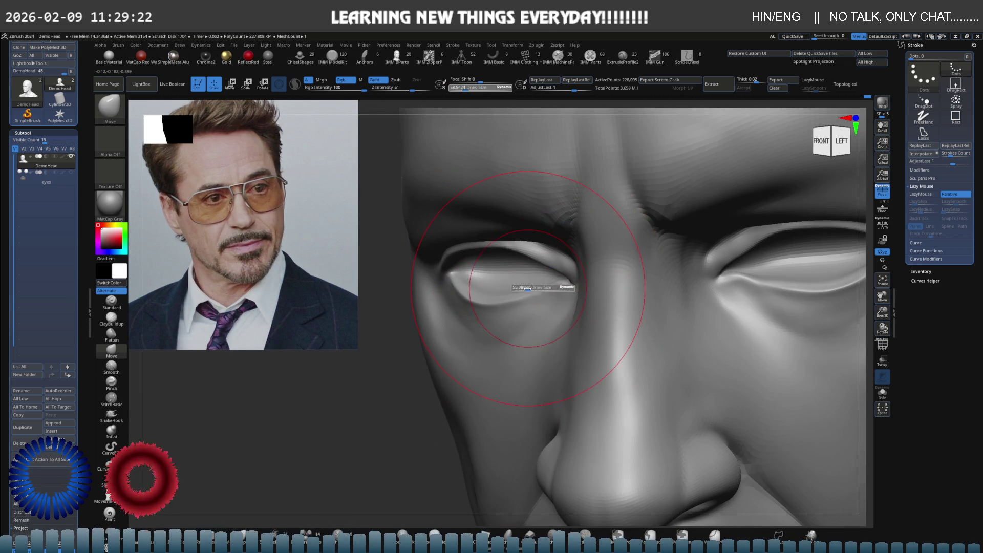
{"action": "key", "text": "shift+d"}
{"action": "key", "text": "shift+d"}
{"action": "key", "text": "shift+d"}
Hide everything except a strip of mesh around the eyes
{"action": "mouse_move", "coordinate": [527, 287]}
{"action": "right_mouse_down"}
{"action": "mouse_move", "coordinate": [503, 301]}
{"action": "mouse_move", "coordinate": [503, 279]}
{"action": "right_mouse_up"}
{"action": "key", "text": "d"}
{"action": "key", "text": "d"}
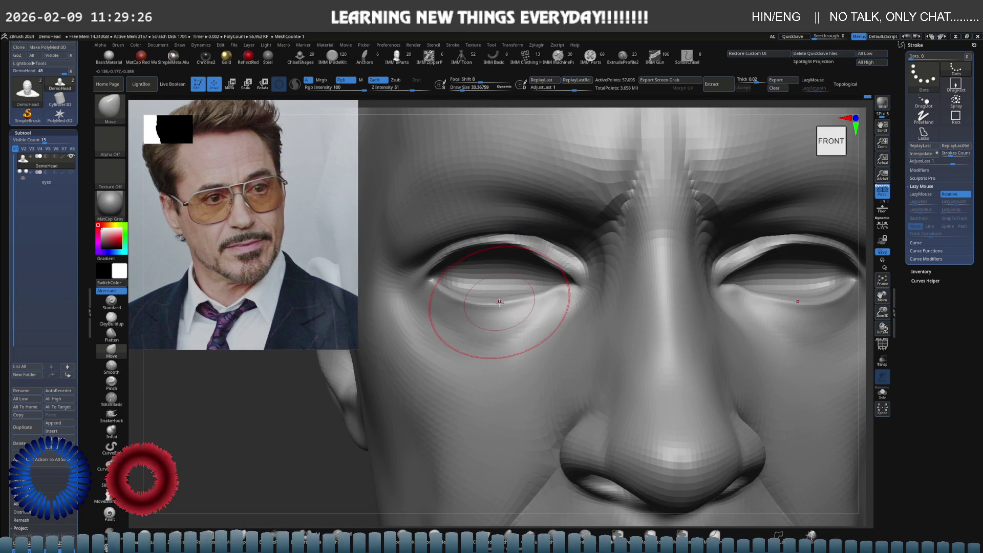
{"action": "right_click_drag", "start_coordinate": [465, 308], "coordinate": [534, 245]}
{"action": "left_click_drag", "start_coordinate": [534, 245], "coordinate": [758, 297], "text": "ctrl+shift"}
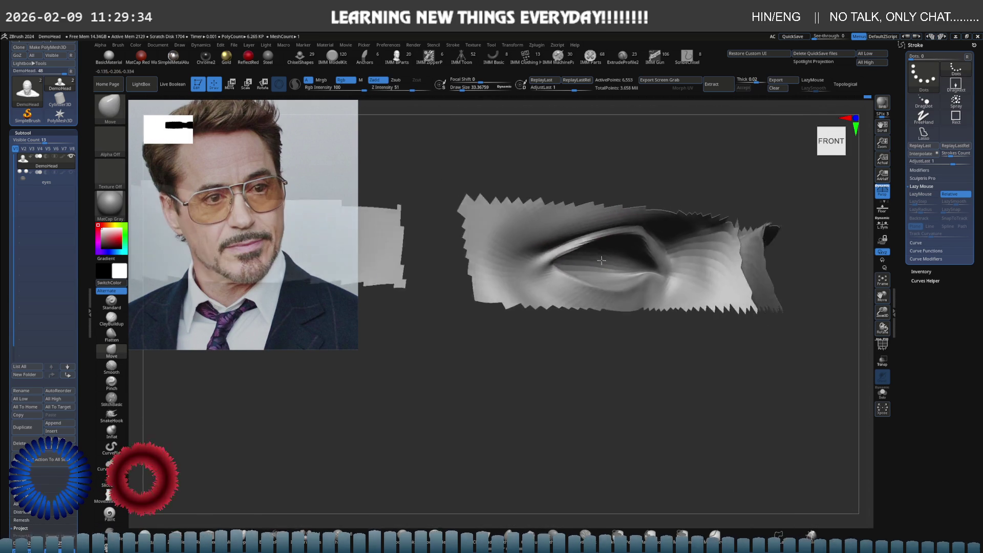
{"action": "mouse_move", "coordinate": [563, 256]}
{"action": "right_mouse_down"}
{"action": "mouse_move", "coordinate": [628, 292]}
{"action": "mouse_move", "coordinate": [606, 291]}
{"action": "right_mouse_up"}
Build up the eyelids with a smaller ClayBuildup brush, smooth, and subdivide the eye strip
{"action": "key", "text": "["}
{"action": "key", "text": "["}
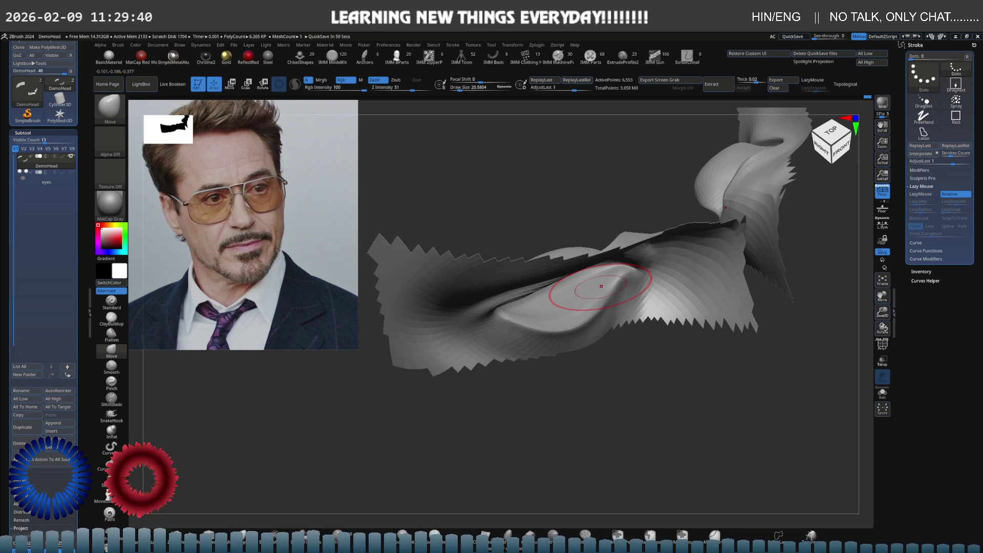
{"action": "mouse_move", "coordinate": [601, 286]}
{"action": "right_mouse_down"}
{"action": "mouse_move", "coordinate": [550, 248]}
{"action": "mouse_move", "coordinate": [529, 296]}
{"action": "right_mouse_up"}
{"action": "key", "text": "b"}
{"action": "key", "text": "c"}
{"action": "key", "text": "b"}
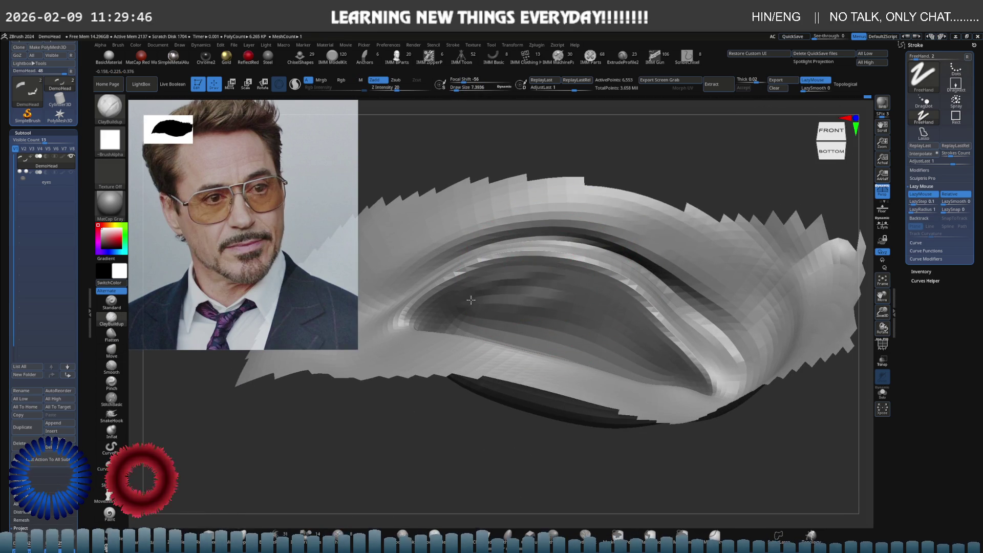
{"action": "left_click_drag", "start_coordinate": [499, 293], "coordinate": [554, 310], "text": "shift"}
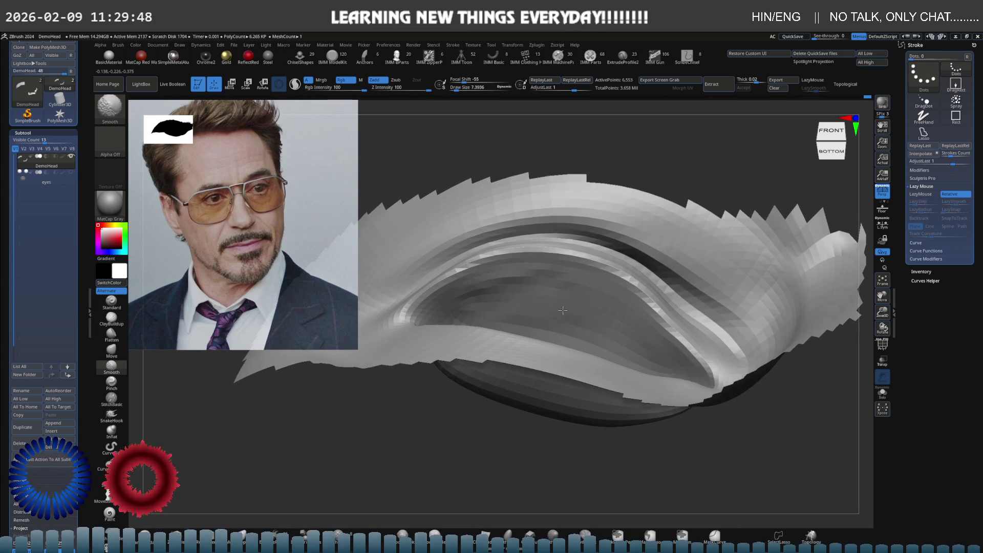
{"action": "key", "text": "ctrl+d"}
{"action": "key", "text": "ctrl+d"}
{"action": "key", "text": "ctrl+d"}
{"action": "mouse_move", "coordinate": [574, 245]}
{"action": "right_mouse_down"}
{"action": "mouse_move", "coordinate": [593, 318]}
{"action": "mouse_move", "coordinate": [512, 259]}
{"action": "mouse_move", "coordinate": [614, 246]}
{"action": "right_mouse_up"}
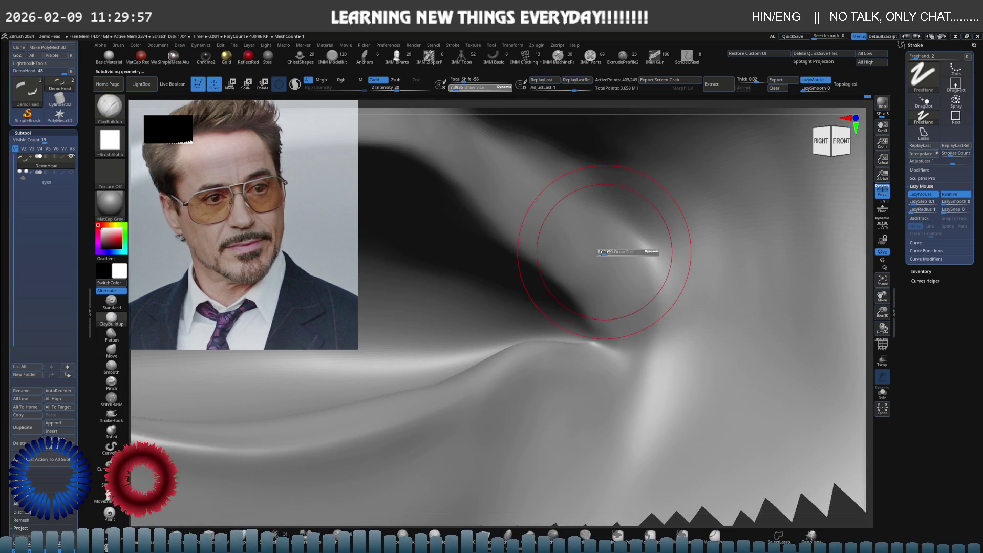
Reshape the eye opening with the Move brush and fit the eye mesh in view
{"action": "key", "text": "b"}
{"action": "key", "text": "m"}
{"action": "key", "text": "v"}
{"action": "mouse_move", "coordinate": [538, 252]}
{"action": "right_mouse_down", "text": "shift"}
{"action": "mouse_move", "coordinate": [502, 248]}
{"action": "mouse_move", "coordinate": [513, 211]}
{"action": "mouse_move", "coordinate": [515, 239]}
{"action": "right_mouse_up", "text": "shift"}
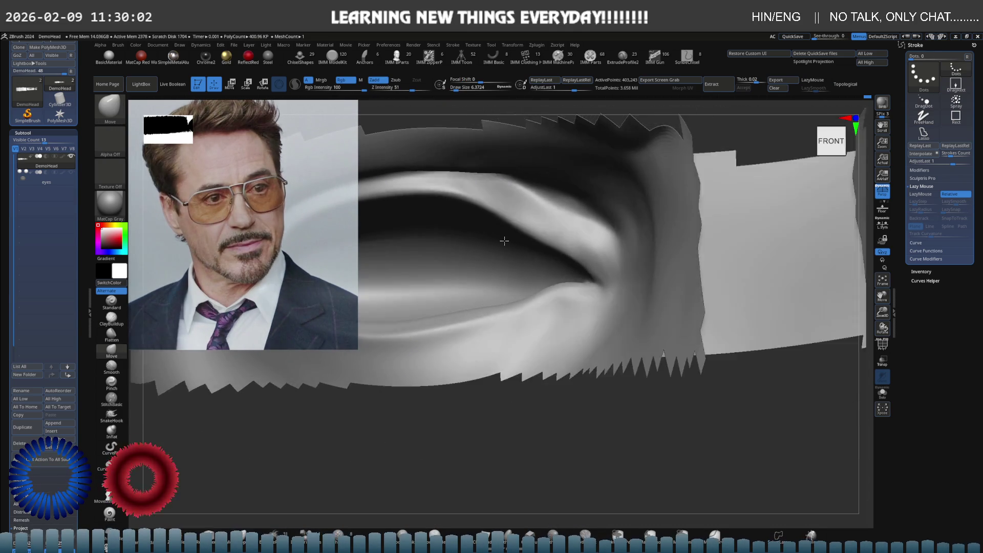
{"action": "mouse_move", "coordinate": [515, 239]}
{"action": "right_mouse_down"}
{"action": "mouse_move", "coordinate": [582, 252]}
{"action": "mouse_move", "coordinate": [623, 231]}
{"action": "mouse_move", "coordinate": [552, 246]}
{"action": "right_mouse_up"}
{"action": "key", "text": "ctrl"}
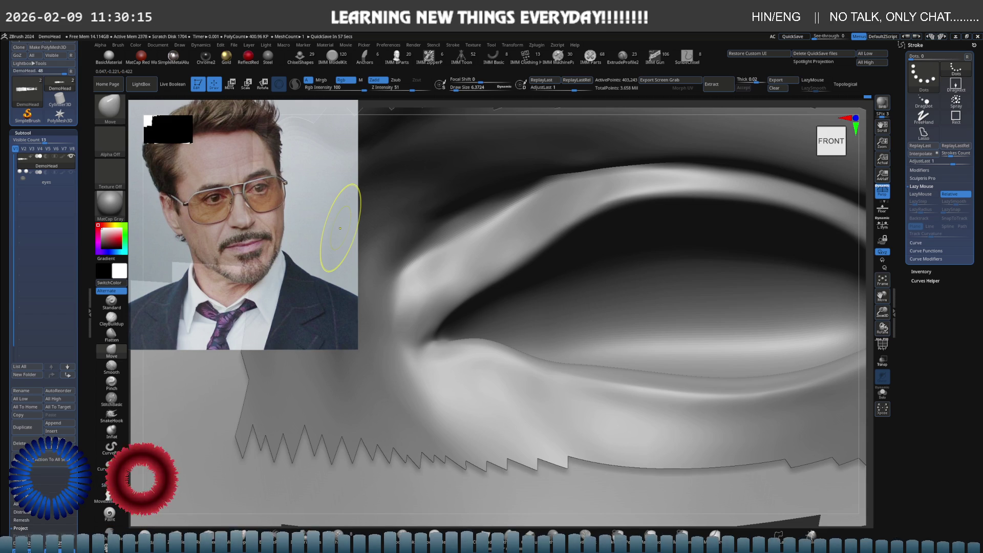
{"action": "key", "text": "f"}
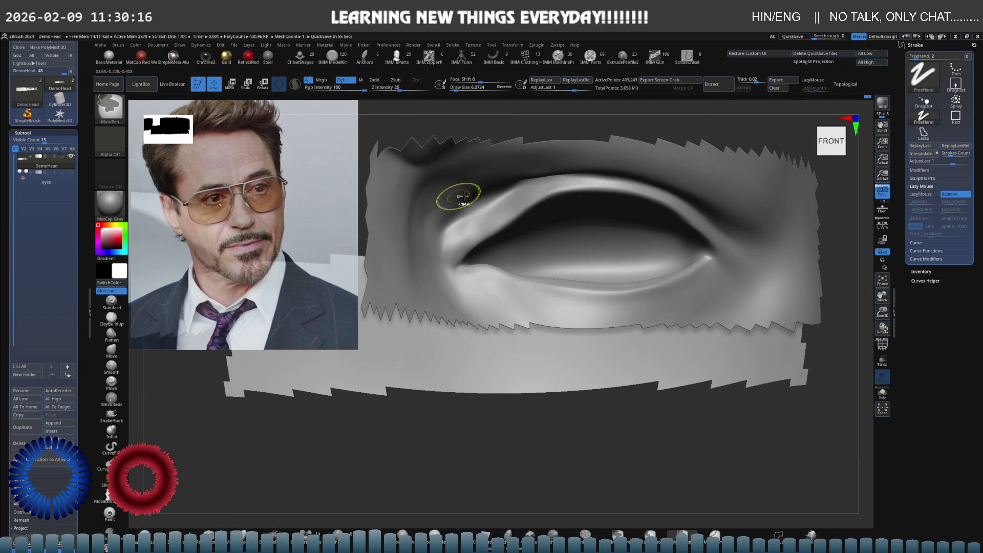
Build up the upper eyelid fold with ClayBuildup at about 9.7, then return to higher subdivision
{"action": "key", "text": "shift+d"}
{"action": "key", "text": "s"}
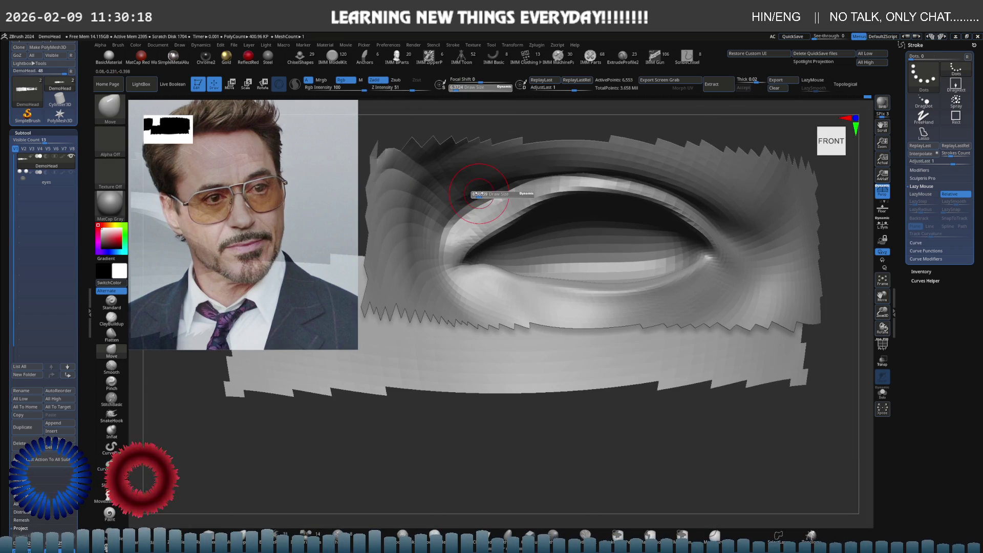
{"action": "key", "text": "b"}
{"action": "key", "text": "c"}
{"action": "key", "text": "b"}
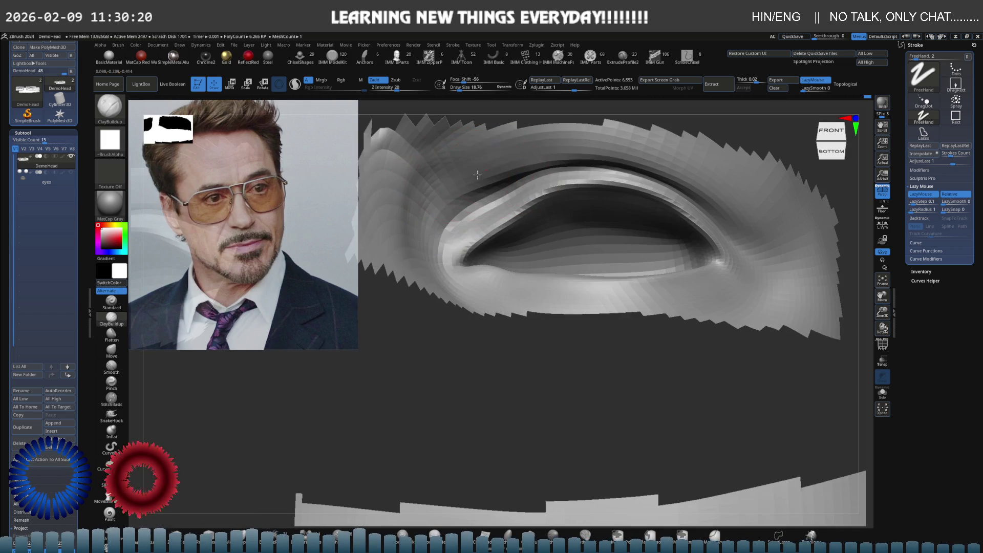
{"action": "mouse_move", "coordinate": [440, 194]}
{"action": "right_mouse_down"}
{"action": "mouse_move", "coordinate": [445, 181]}
{"action": "mouse_move", "coordinate": [468, 171]}
{"action": "right_mouse_up"}
{"action": "key", "text": "bracketleft"}
{"action": "key", "text": "bracketleft"}
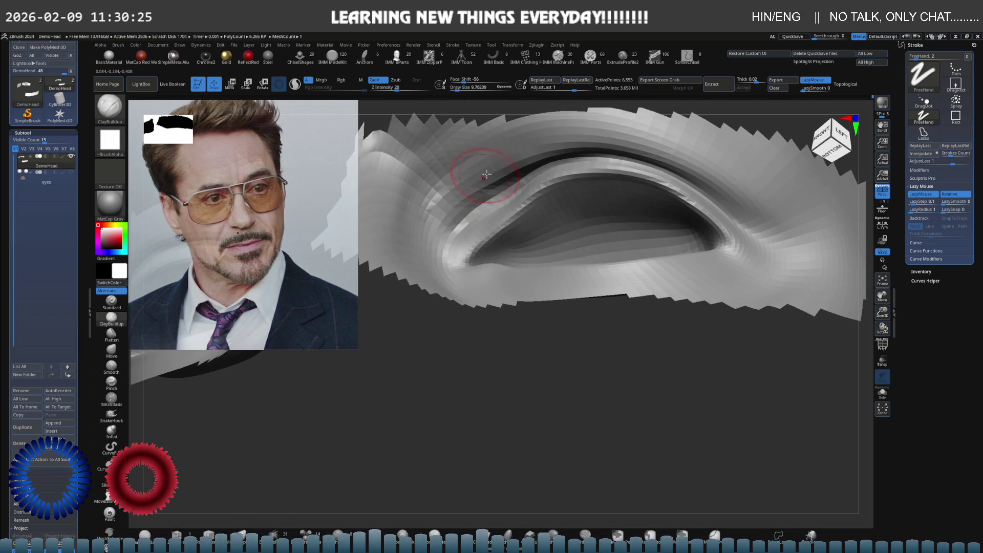
{"action": "key", "text": "ctrl+d"}
{"action": "key", "text": "ctrl+d"}
{"action": "key", "text": "ctrl+d"}
{"action": "mouse_move", "coordinate": [487, 172]}
{"action": "right_mouse_down", "text": "shift"}
{"action": "mouse_move", "coordinate": [496, 201]}
{"action": "mouse_move", "coordinate": [474, 206]}
{"action": "right_mouse_up", "text": "shift"}
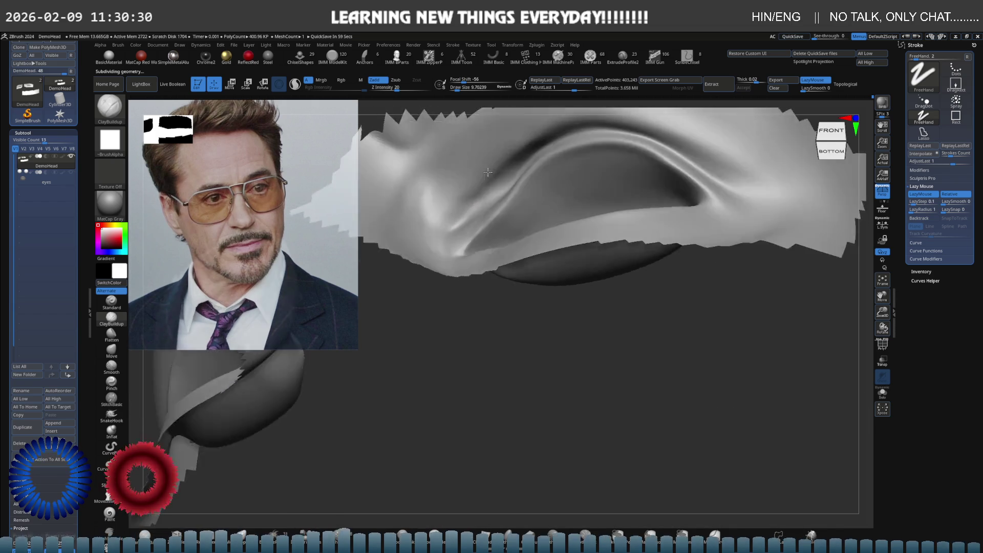